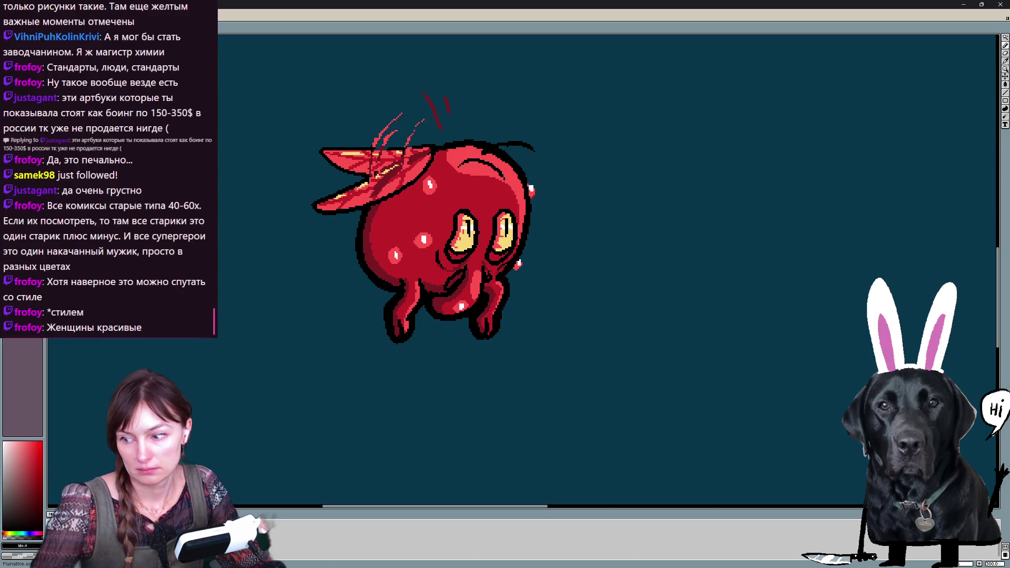
Switch to Firefox and run a web search about buying the book in a new tab
{"action": "key", "text": "alt+Tab"}
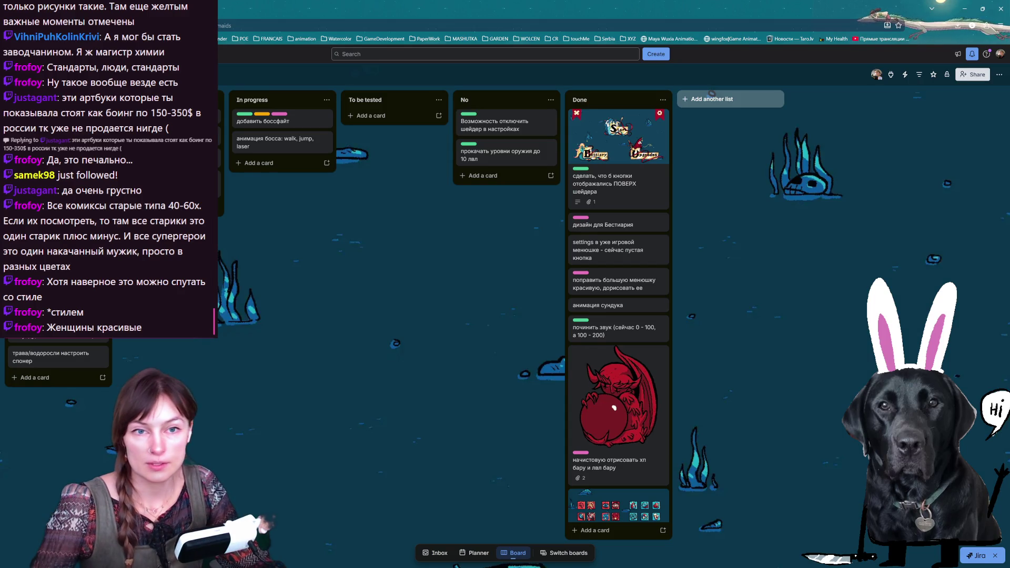
{"action": "key", "text": "ctrl+t"}
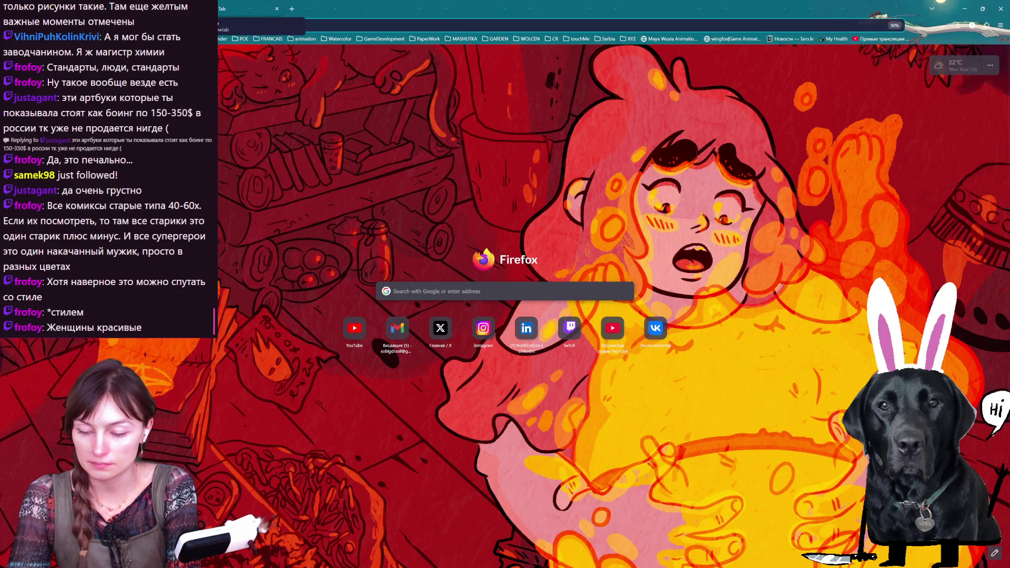
{"action": "type", "text": "sупить"}
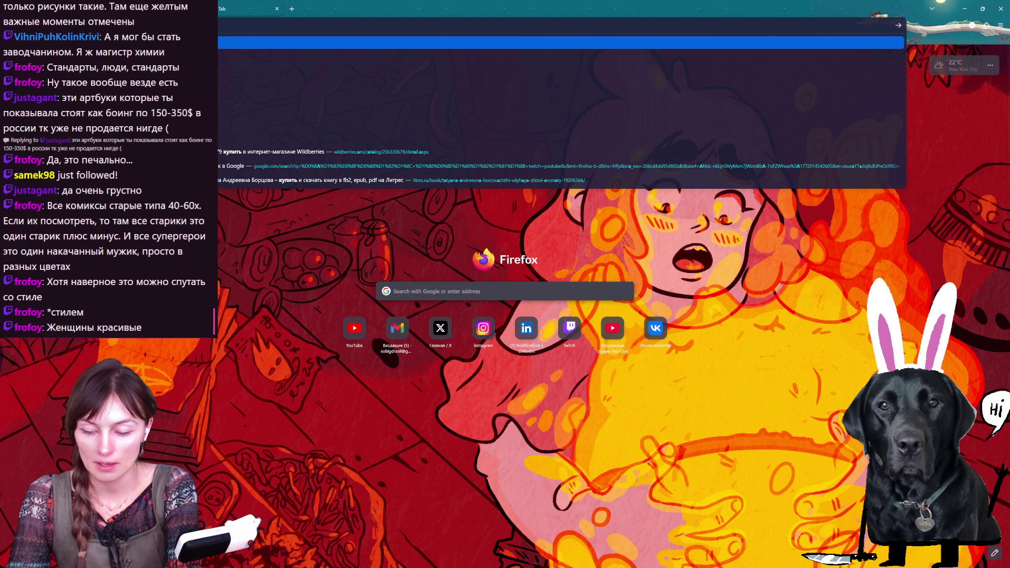
{"action": "type", "text": " книгу"}
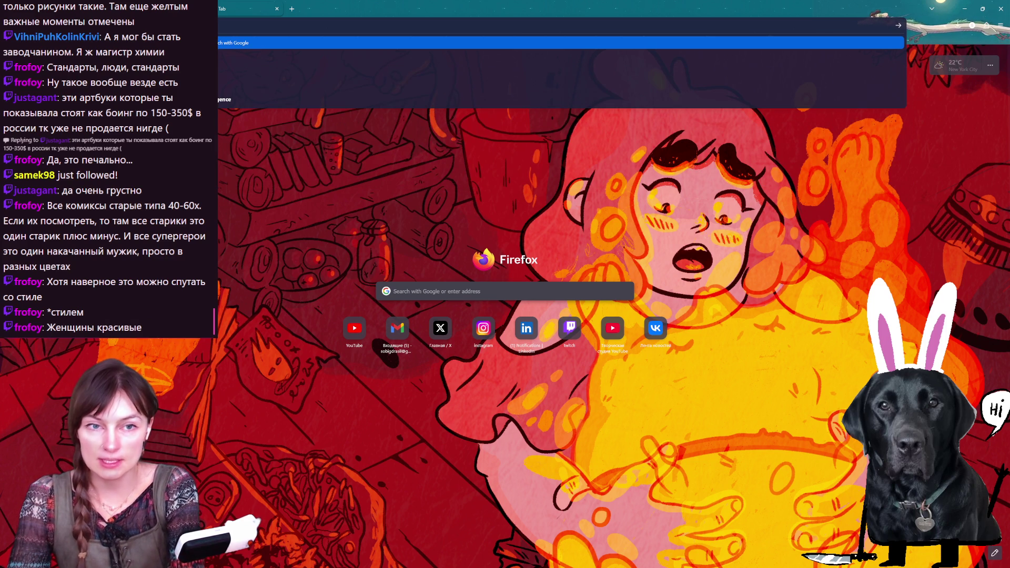
{"action": "key", "text": "Return"}
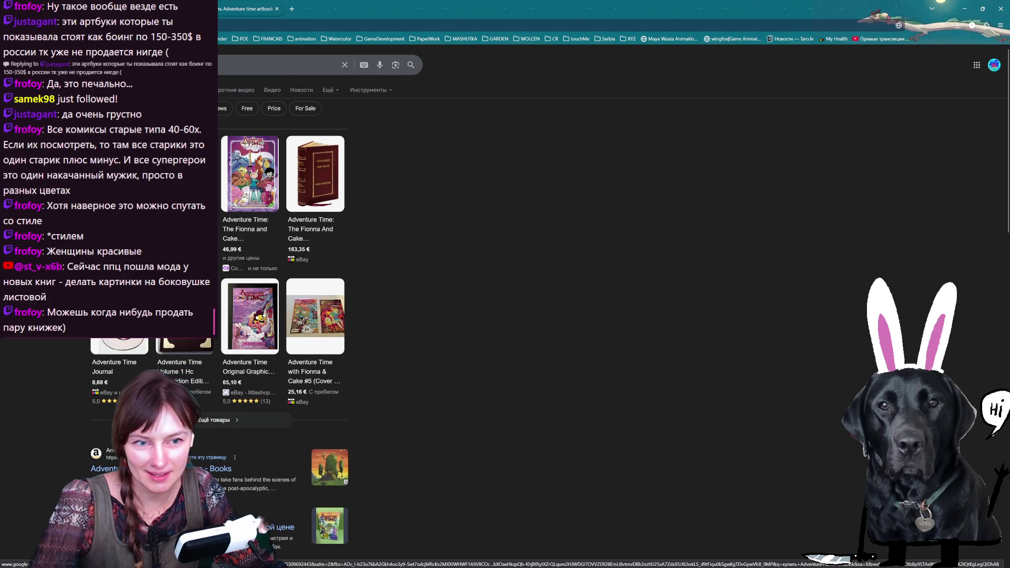
{"action": "scroll", "coordinate": [552, 316], "scroll_direction": "down", "scroll_amount": 3}
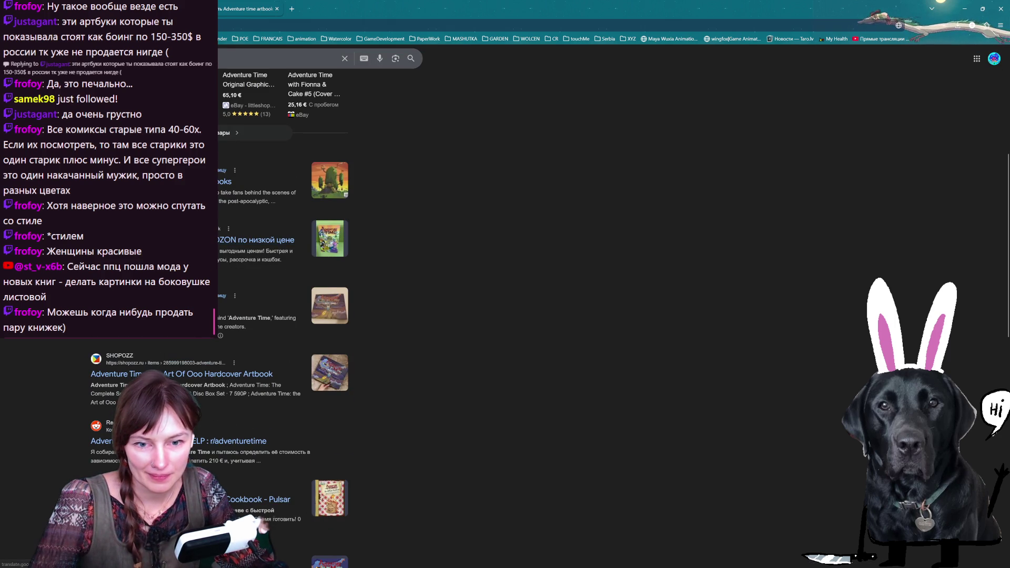
{"action": "scroll", "coordinate": [304, 383], "scroll_direction": "up", "scroll_amount": 3}
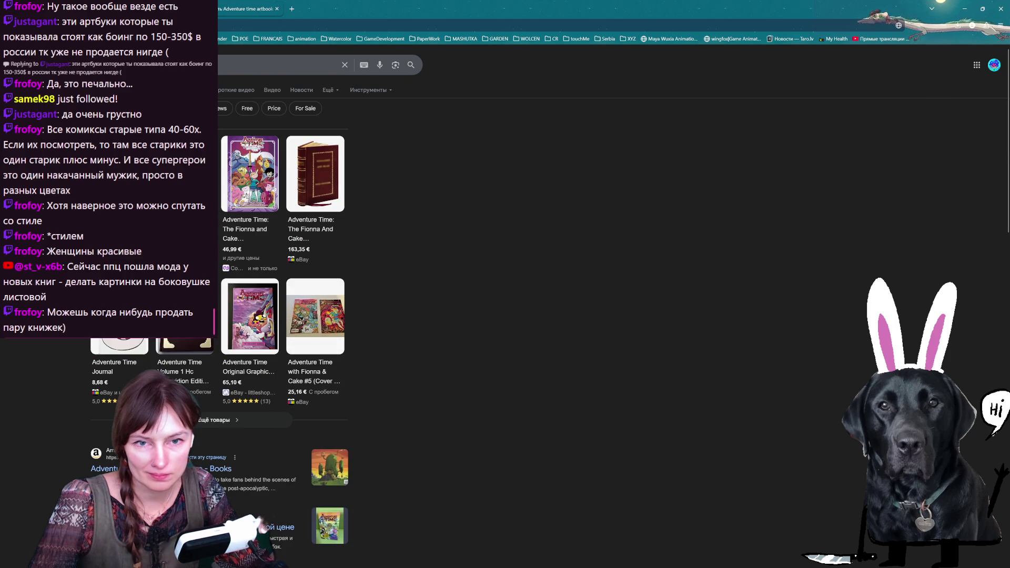
Search for Adventure Time Art of Ooo book listings, check the Amazon/eBay price snippet, then close the results
{"action": "key", "text": "/"}
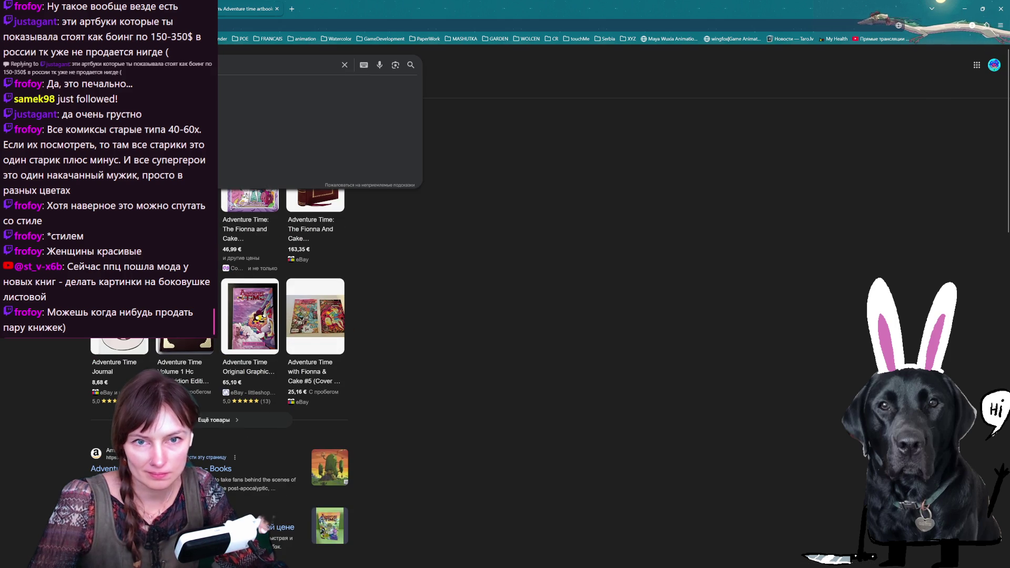
{"action": "type", "text": "фке ща щщщ"}
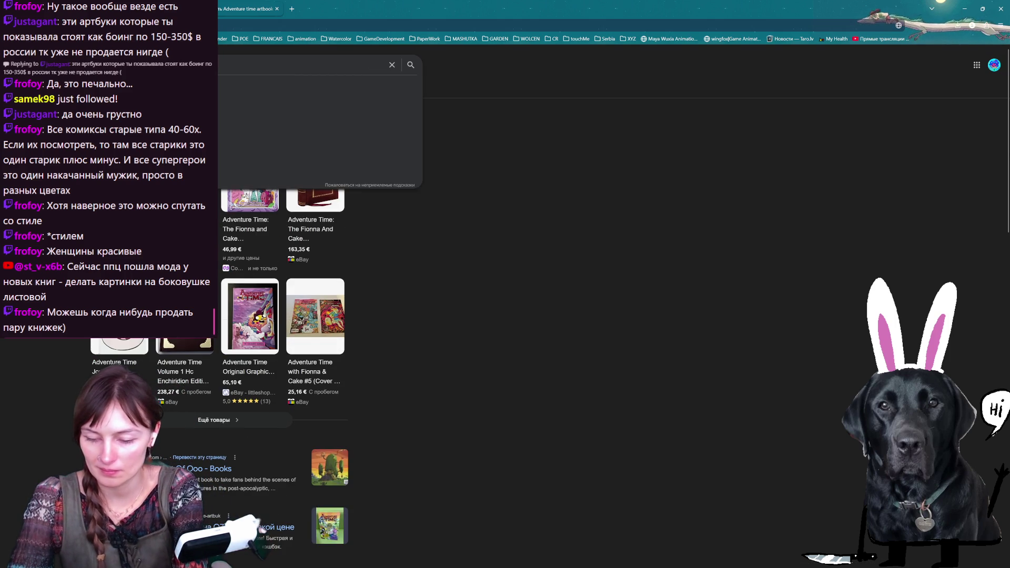
{"action": "key", "text": "Return"}
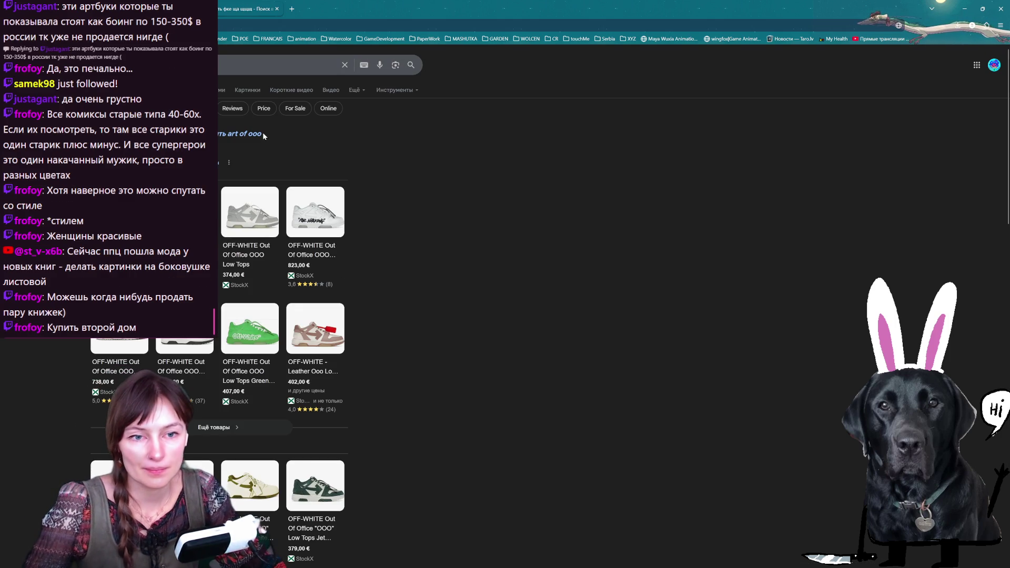
{"action": "scroll", "coordinate": [257, 153], "scroll_direction": "down", "scroll_amount": 1}
{"action": "scroll", "coordinate": [258, 153], "scroll_direction": "down", "scroll_amount": 2}
{"action": "scroll", "coordinate": [258, 153], "scroll_direction": "down", "scroll_amount": 2}
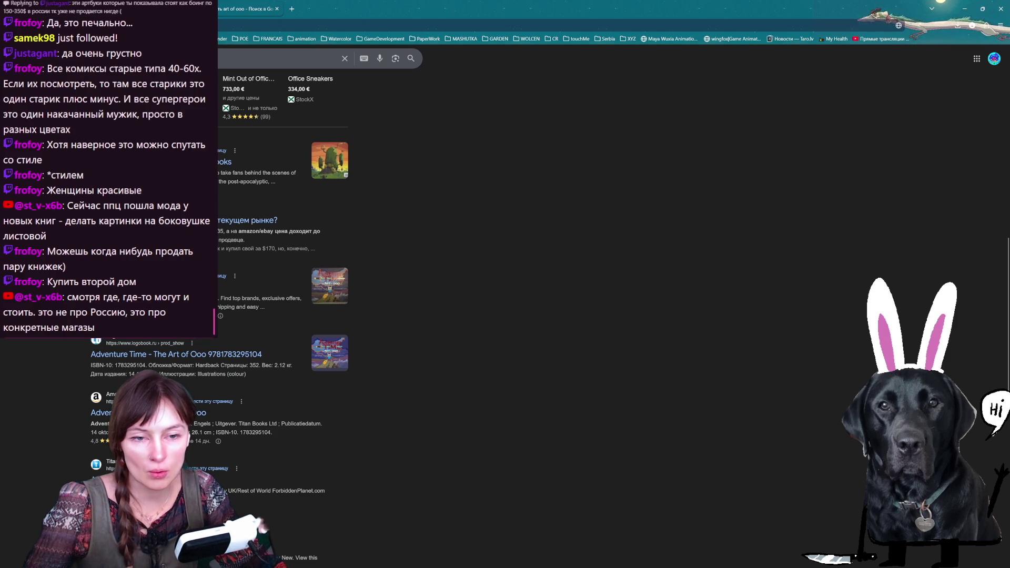
{"action": "left_click_drag", "start_coordinate": [227, 238], "coordinate": [323, 233]}
{"action": "left_click", "coordinate": [521, 280]}
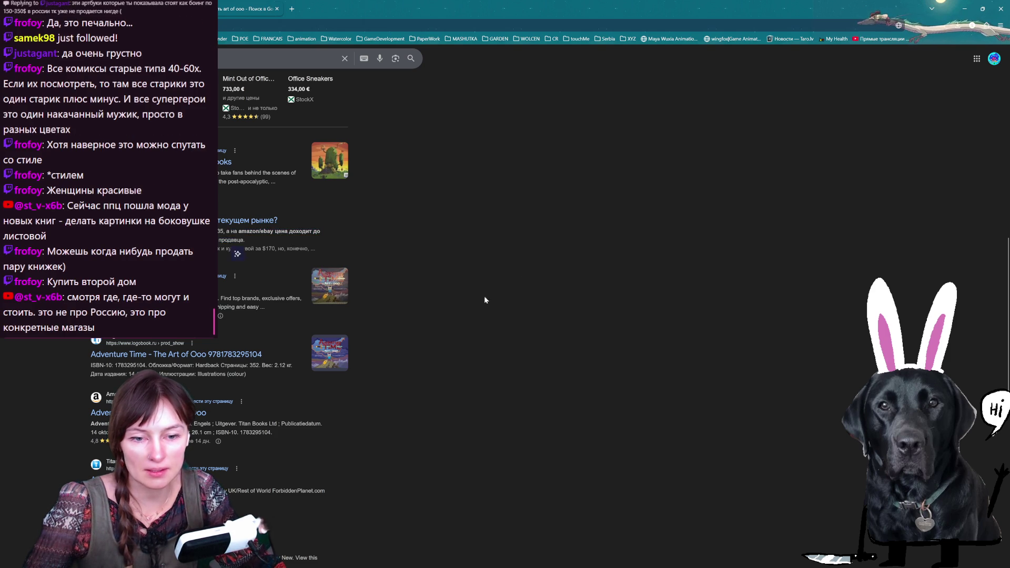
{"action": "scroll", "coordinate": [521, 281], "scroll_direction": "down", "scroll_amount": 3}
{"action": "scroll", "coordinate": [521, 280], "scroll_direction": "down", "scroll_amount": 2}
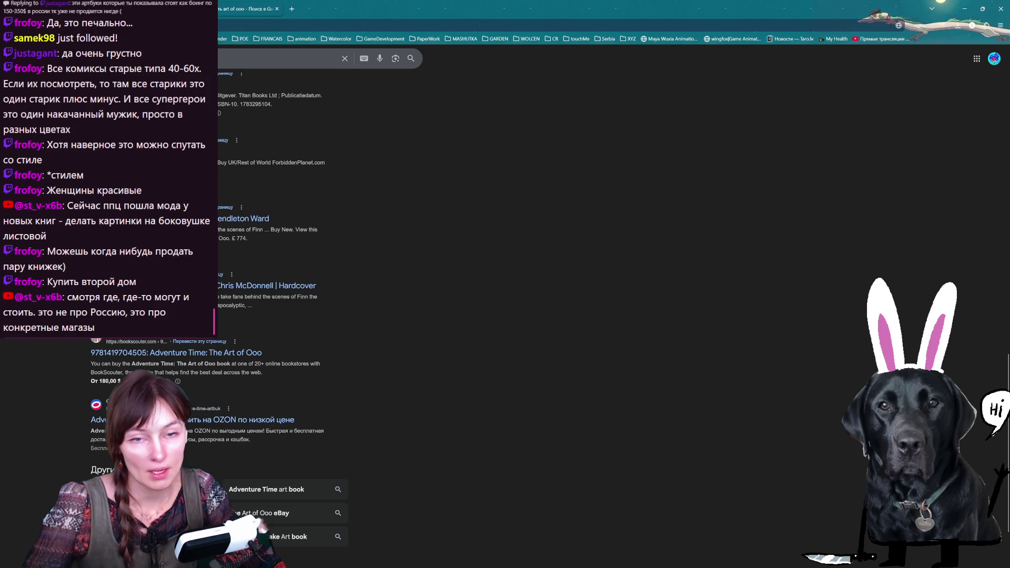
{"action": "left_click", "coordinate": [275, 10]}
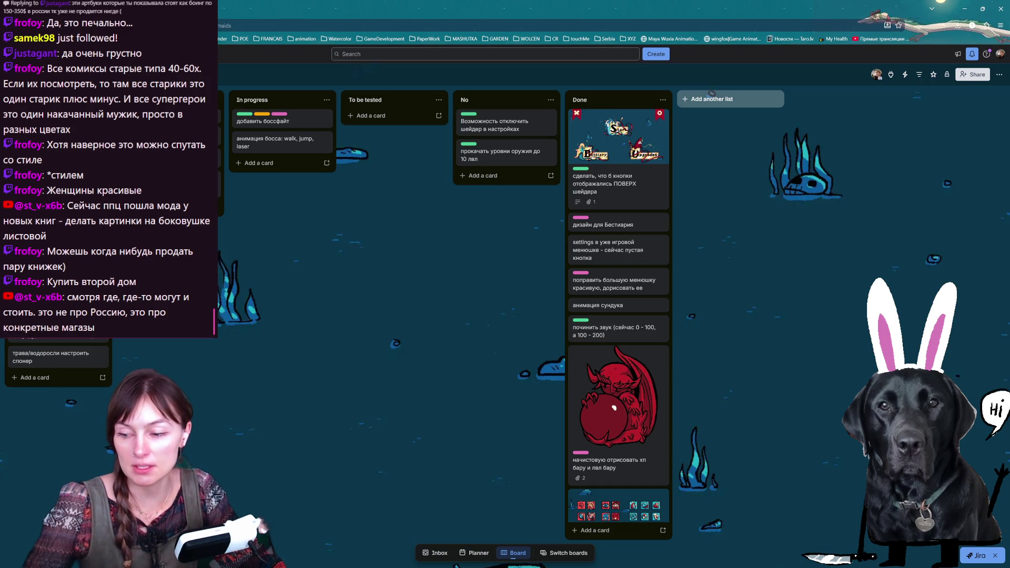
Return to Aseprite and step through the creature sprite frames to an empty one
{"action": "key", "text": "alt+Tab"}
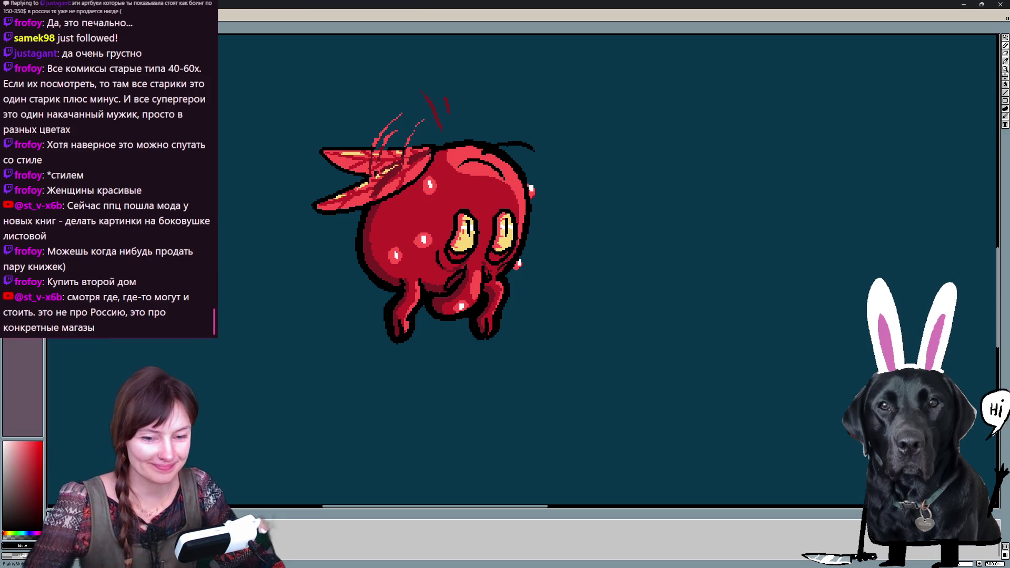
{"action": "key", "text": "ctrl+Tab"}
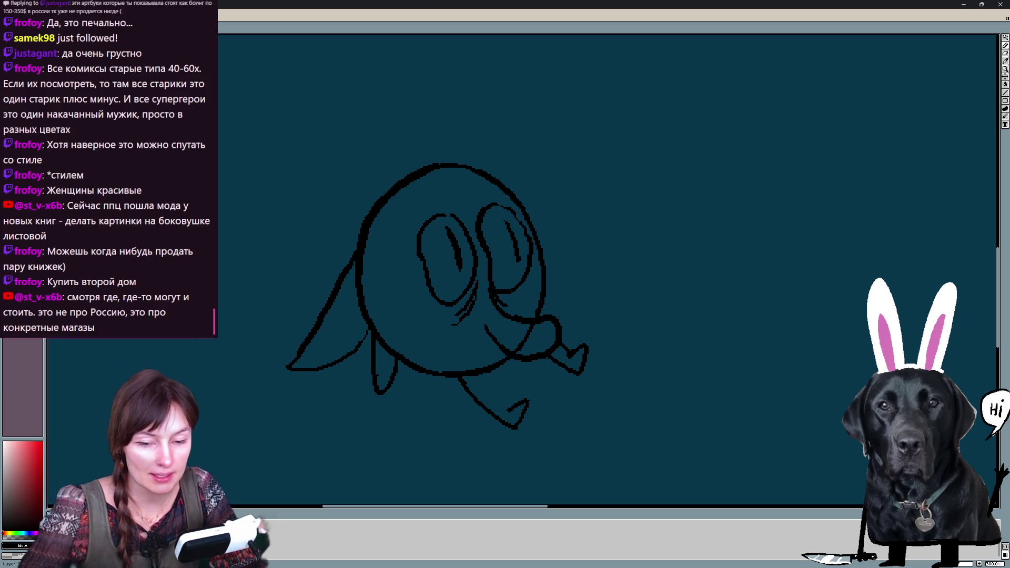
{"action": "key", "text": "ctrl+Tab"}
{"action": "key", "text": "ctrl+Tab"}
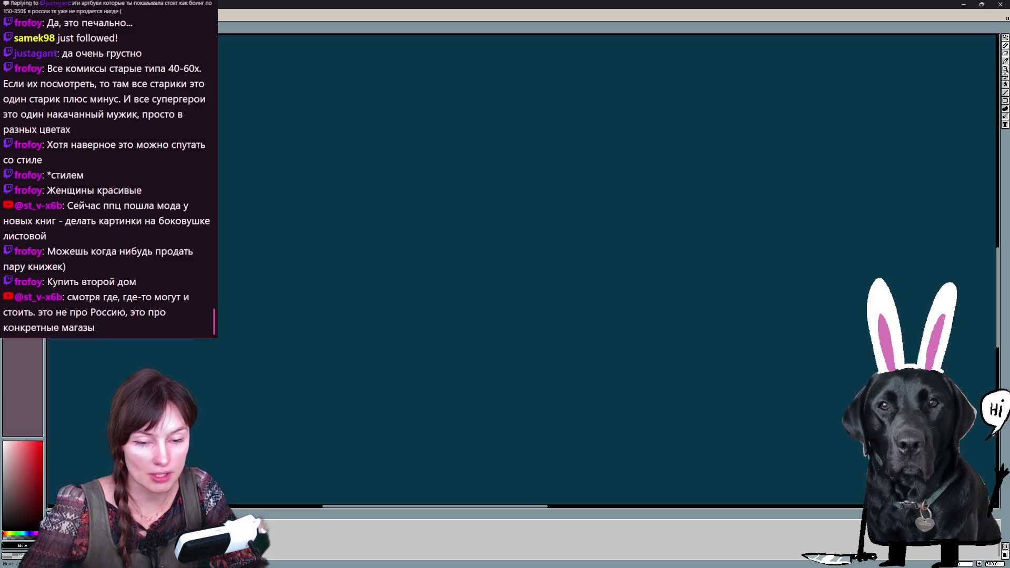
{"action": "key", "text": "alt+F5"}
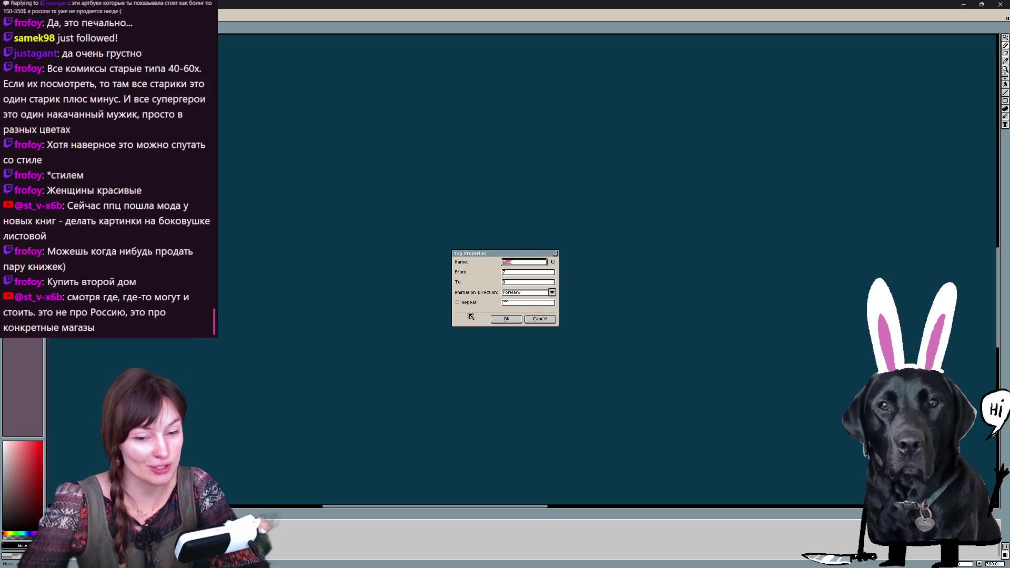
{"action": "type", "text": "Run"}
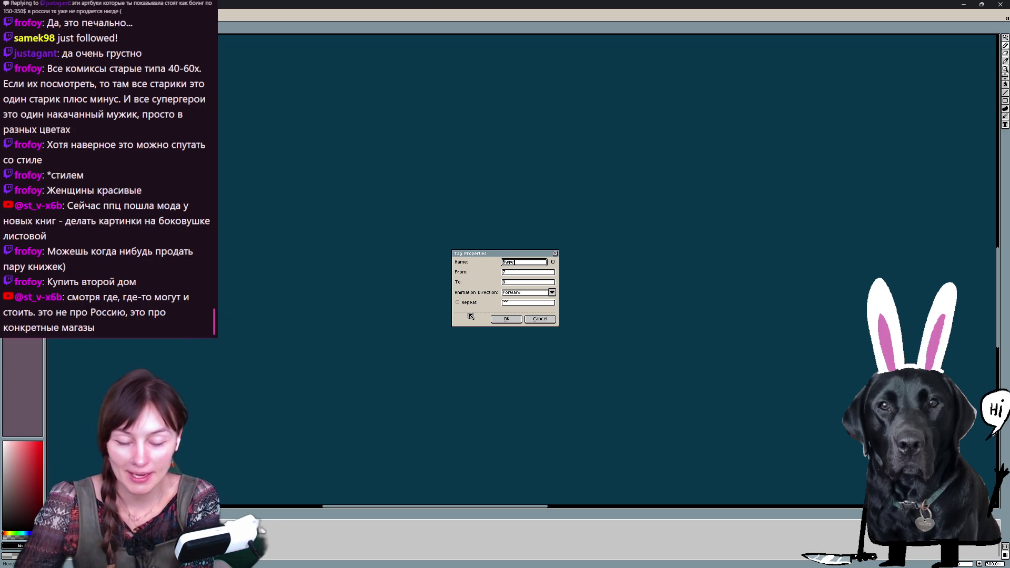
{"action": "type", "text": "R"}
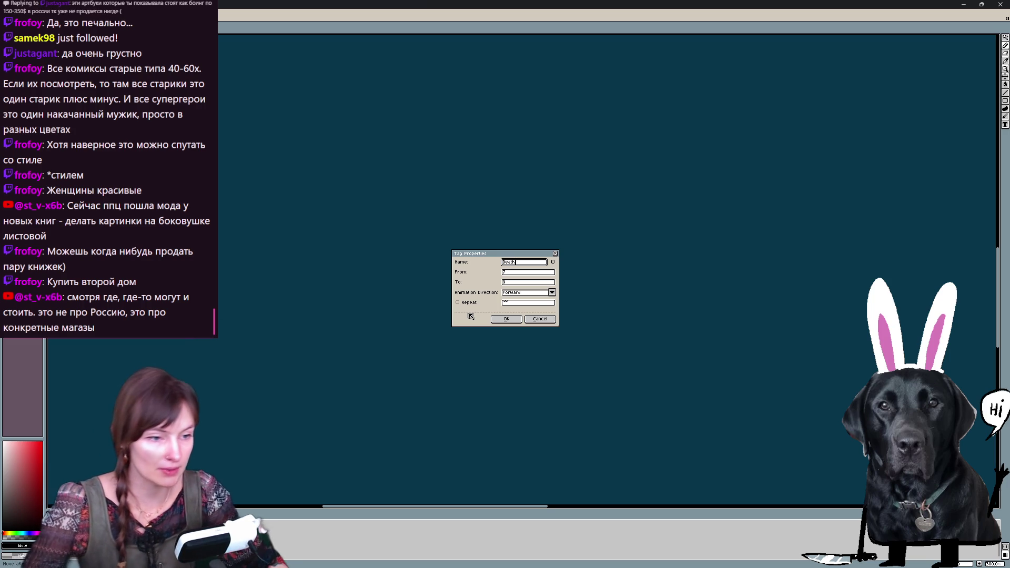
Confirm the new name for the empty frame's animation tag
{"action": "left_click", "coordinate": [507, 320]}
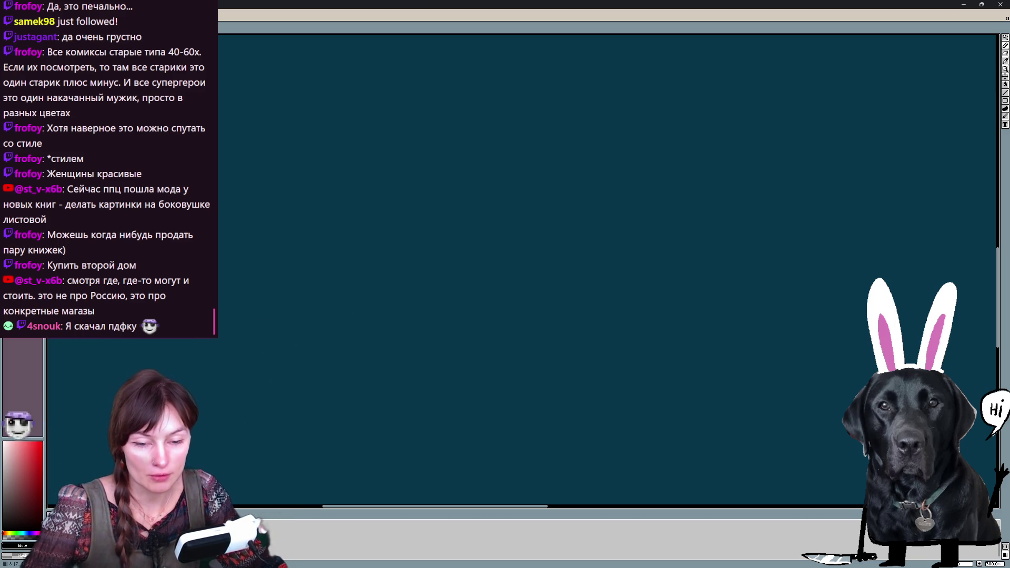
Paste the copied blob sketch onto the empty frame and drop it into place
{"action": "key", "text": "Left"}
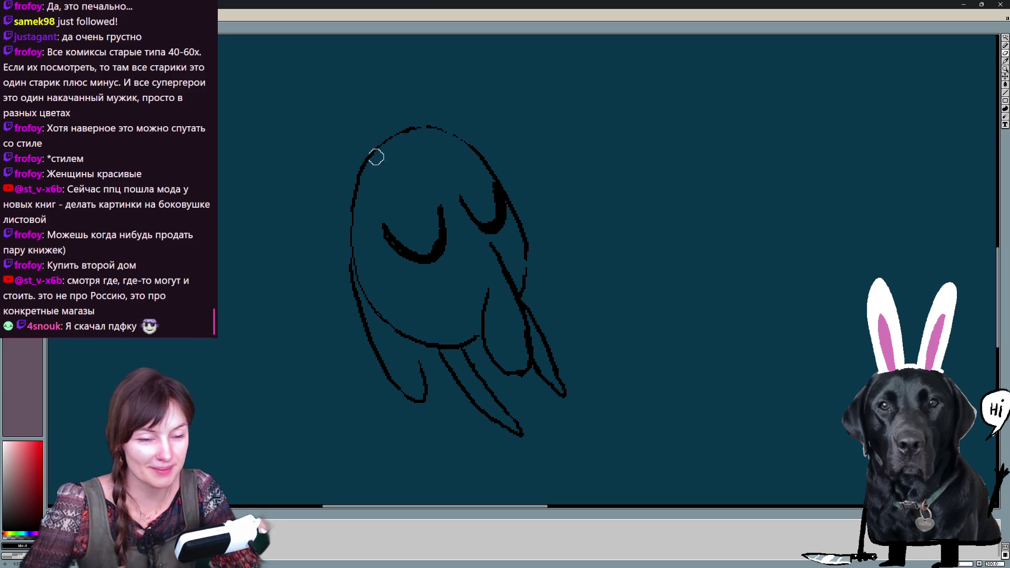
{"action": "key", "text": "ctrl+t"}
{"action": "scroll", "coordinate": [292, 165], "scroll_direction": "down", "scroll_amount": 3}
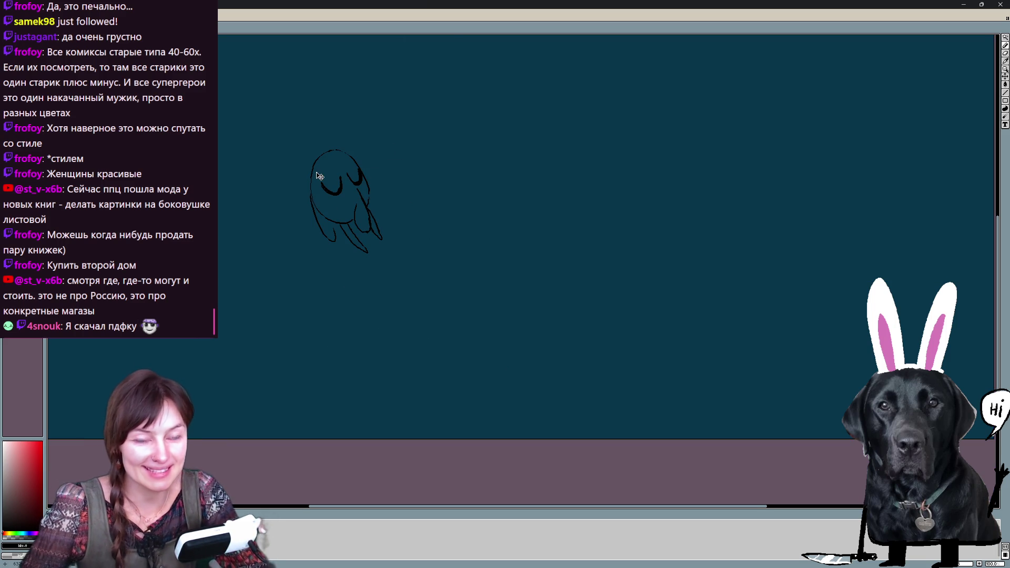
{"action": "scroll", "coordinate": [319, 175], "scroll_direction": "up", "scroll_amount": 1}
{"action": "key", "text": "Return"}
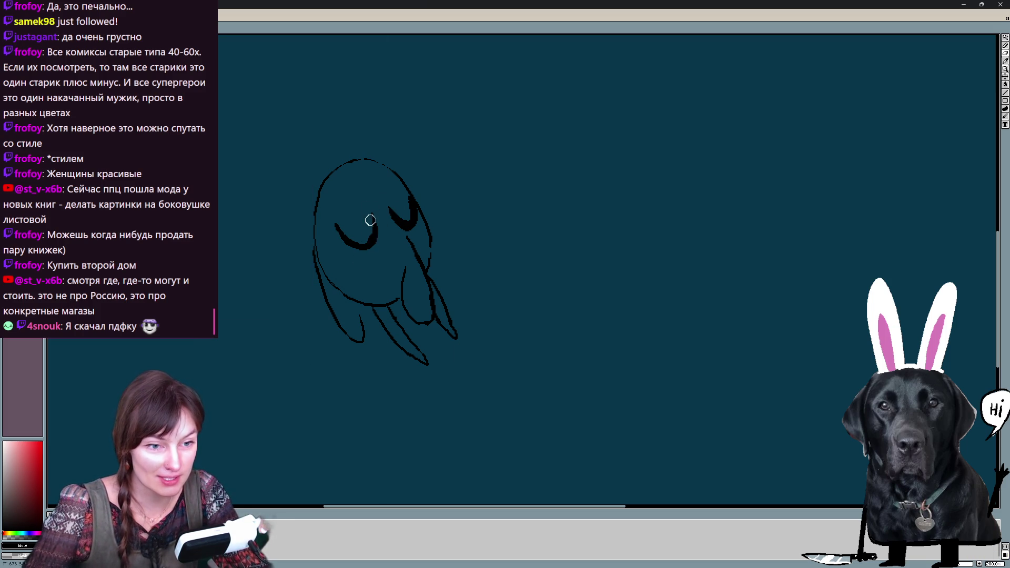
Compare with the neighbouring frame, then redraw the stroke down the figure's left side until it sits right
{"action": "key", "text": "ctrl+t"}
{"action": "key", "text": "Return"}
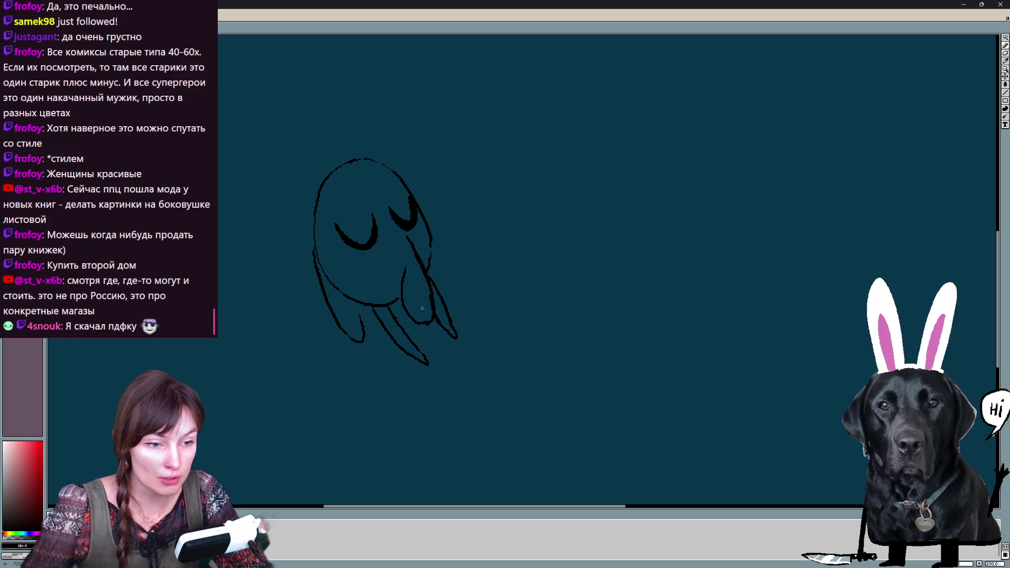
{"action": "key", "text": "Left"}
{"action": "key", "text": "Right"}
{"action": "left_click_drag", "start_coordinate": [313, 210], "coordinate": [355, 296]}
{"action": "key", "text": "ctrl+z"}
{"action": "left_click_drag", "start_coordinate": [315, 206], "coordinate": [348, 295]}
{"action": "key", "text": "ctrl+z"}
{"action": "left_click_drag", "start_coordinate": [314, 203], "coordinate": [348, 294]}
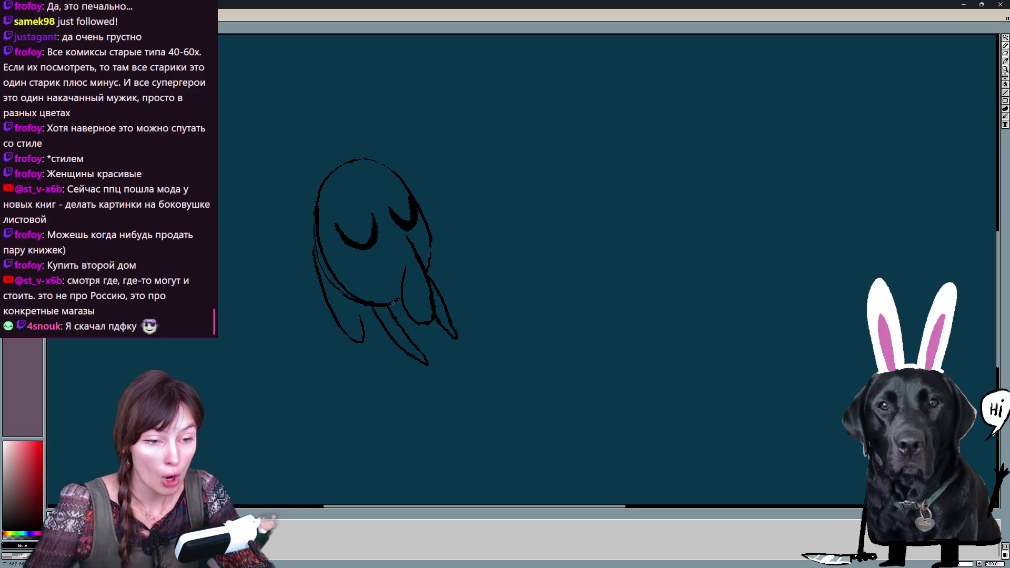
{"action": "key", "text": "ctrl"}
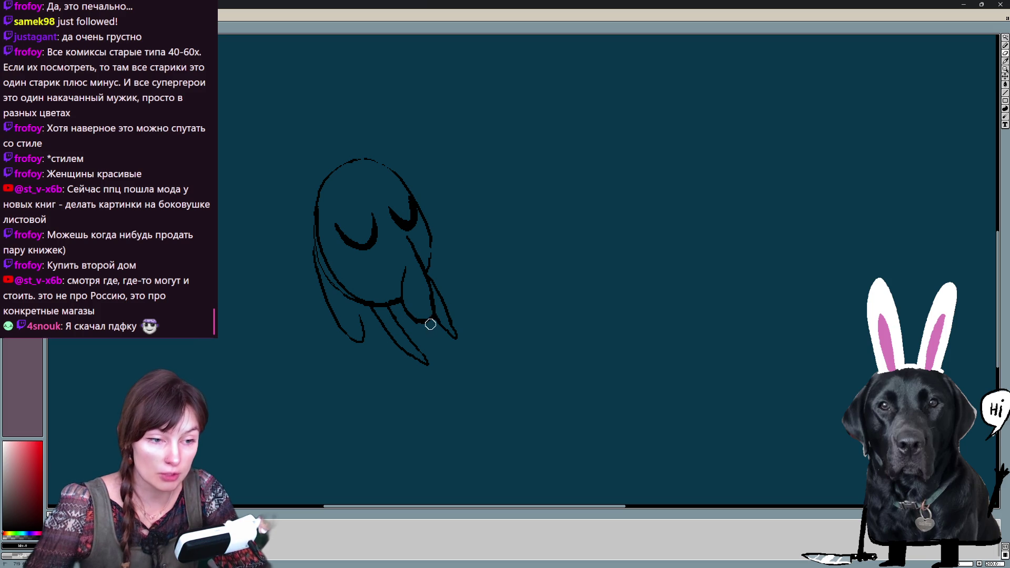
With a finer tool, darken the lower-right outline and thicken the top of the head
{"action": "key", "text": "e"}
{"action": "left_click_drag", "start_coordinate": [430, 320], "coordinate": [410, 324]}
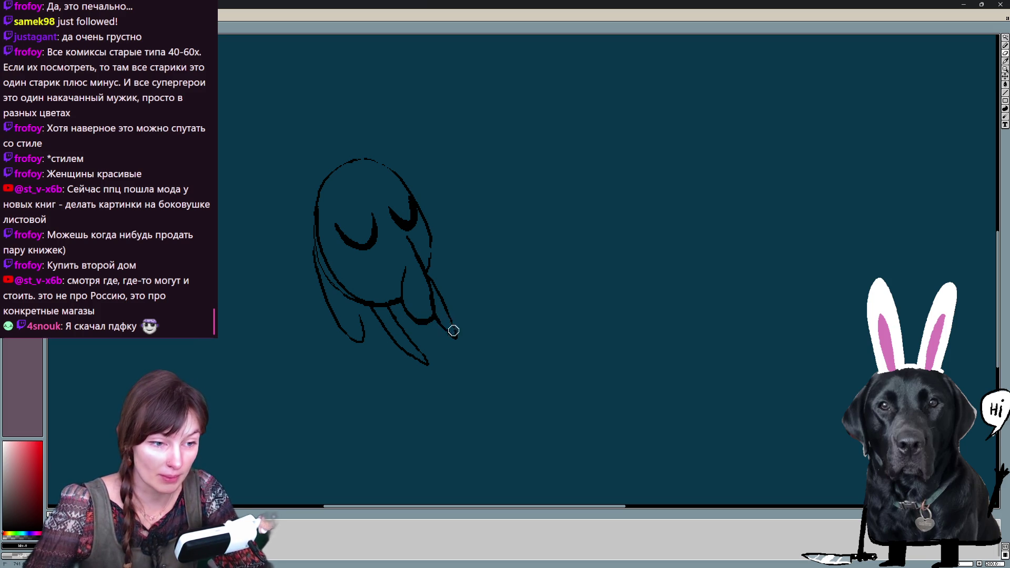
{"action": "mouse_move", "coordinate": [450, 319]}
{"action": "left_mouse_down"}
{"action": "mouse_move", "coordinate": [456, 337]}
{"action": "mouse_move", "coordinate": [435, 321]}
{"action": "mouse_move", "coordinate": [419, 351]}
{"action": "left_mouse_up"}
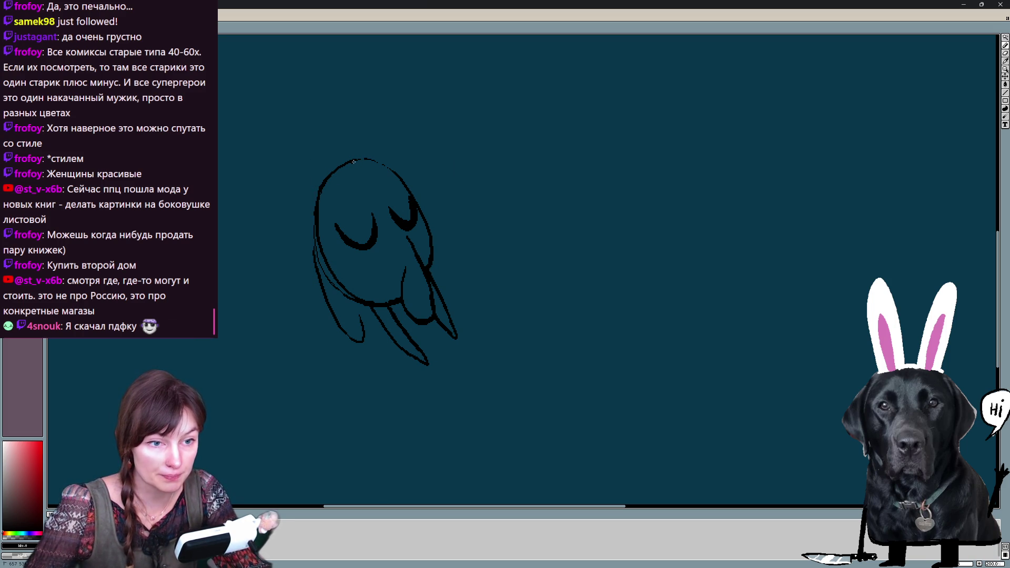
{"action": "key", "text": "ctrl+z"}
{"action": "left_click_drag", "start_coordinate": [356, 160], "coordinate": [390, 177]}
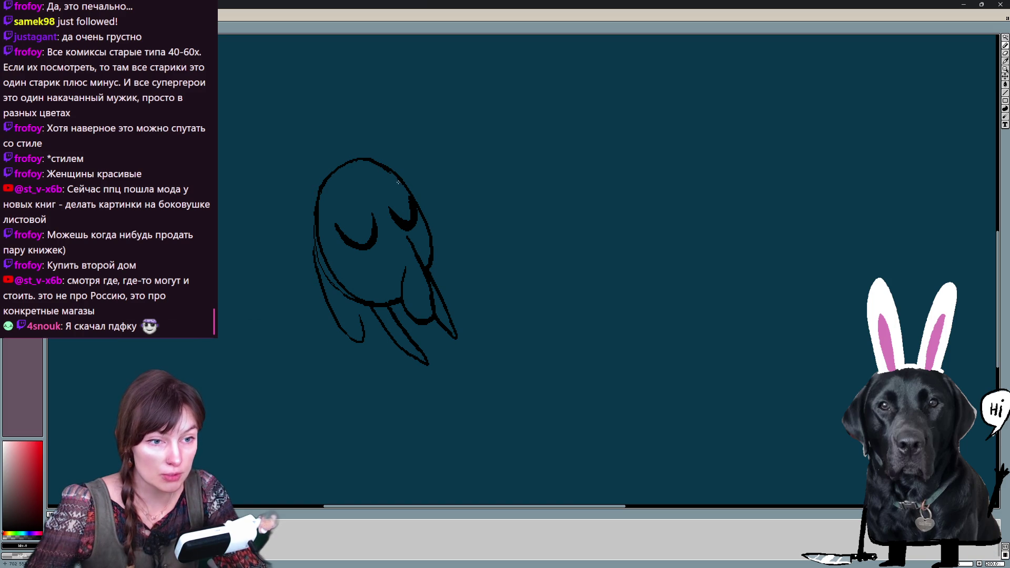
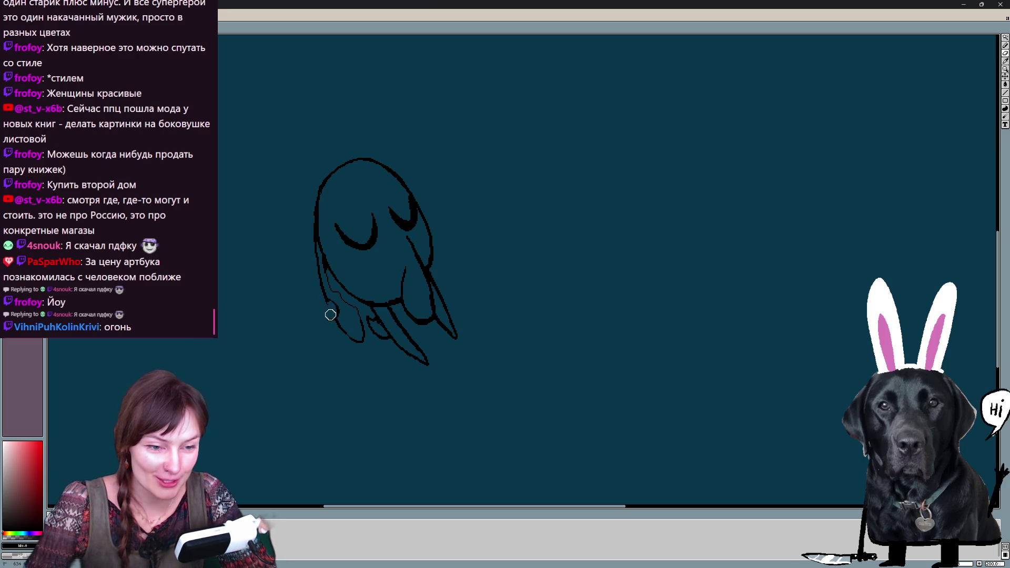
Darken the head frame's lower-left edge and draw a curved mouth, undoing one stroke
{"action": "left_click_drag", "start_coordinate": [330, 317], "coordinate": [353, 332]}
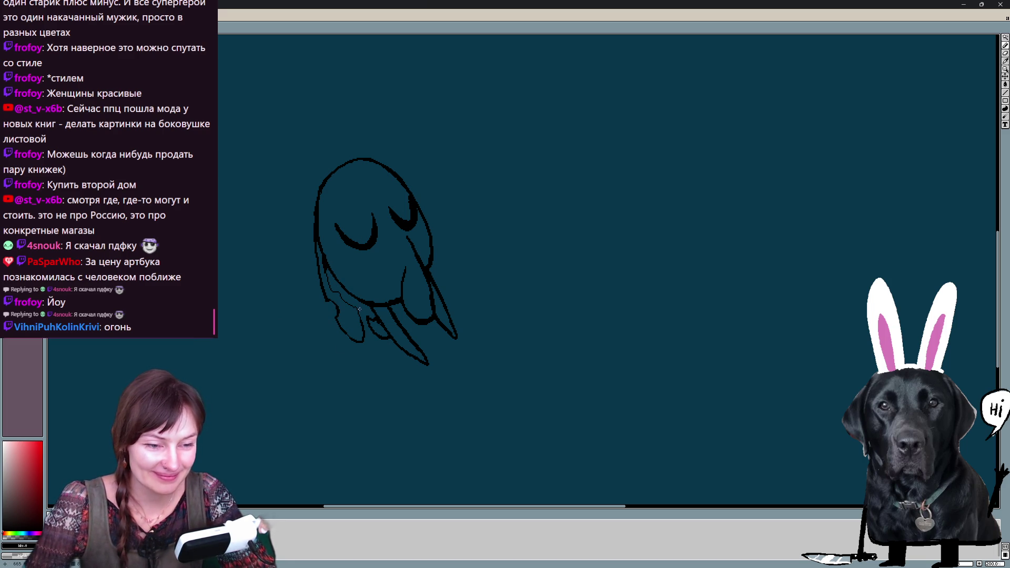
{"action": "left_click_drag", "start_coordinate": [337, 292], "coordinate": [356, 311]}
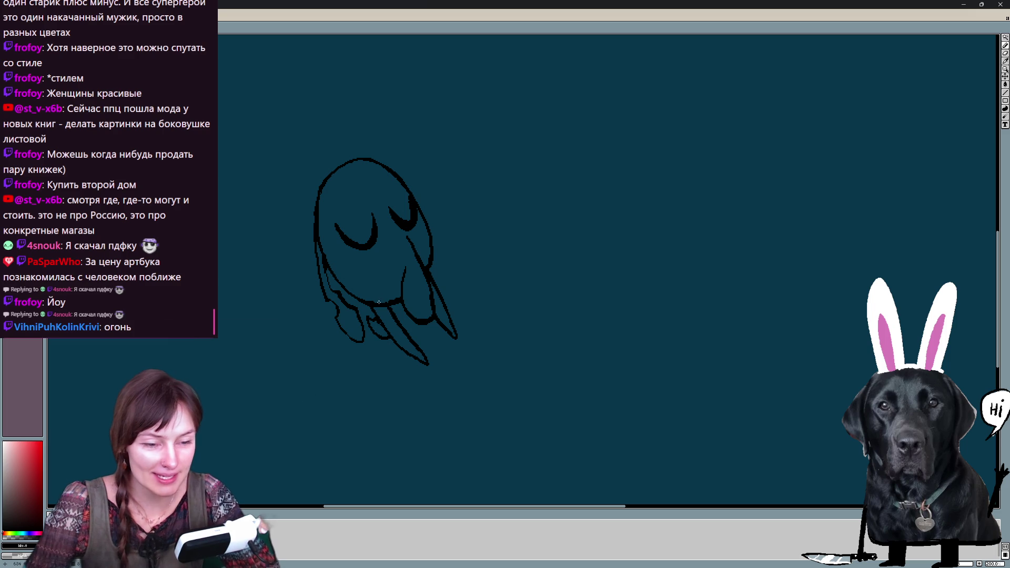
{"action": "mouse_move", "coordinate": [403, 271]}
{"action": "left_mouse_down"}
{"action": "mouse_move", "coordinate": [361, 281]}
{"action": "mouse_move", "coordinate": [358, 271]}
{"action": "mouse_move", "coordinate": [404, 277]}
{"action": "left_mouse_up"}
{"action": "key", "text": "ctrl+z"}
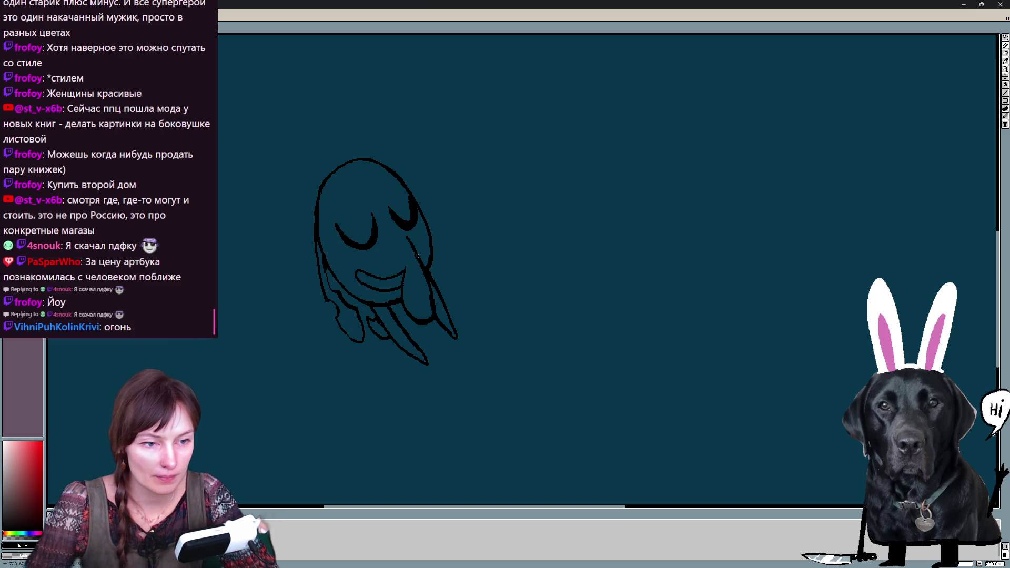
Step to the empty frame and sketch a thick teardrop curve there
{"action": "key", "text": "Right"}
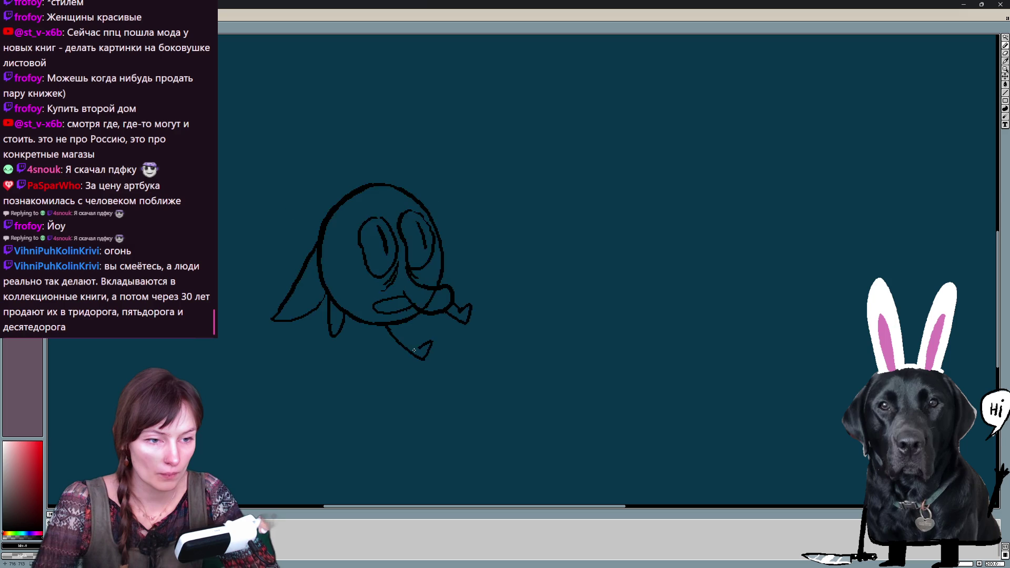
{"action": "key", "text": "Right"}
{"action": "key", "text": "Right"}
{"action": "key", "text": "Left"}
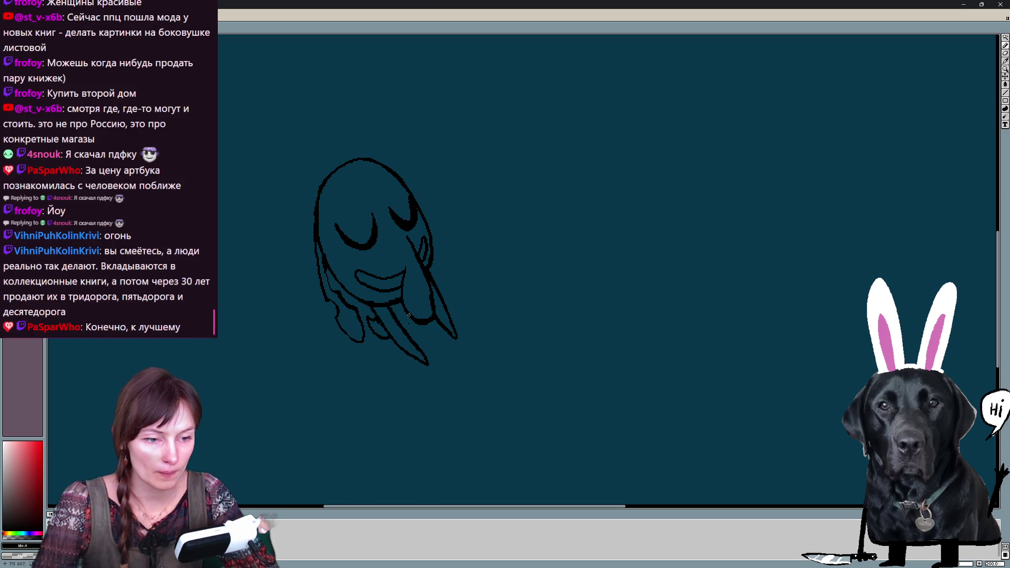
{"action": "key", "text": "Right"}
{"action": "left_click_drag", "start_coordinate": [369, 138], "coordinate": [388, 277]}
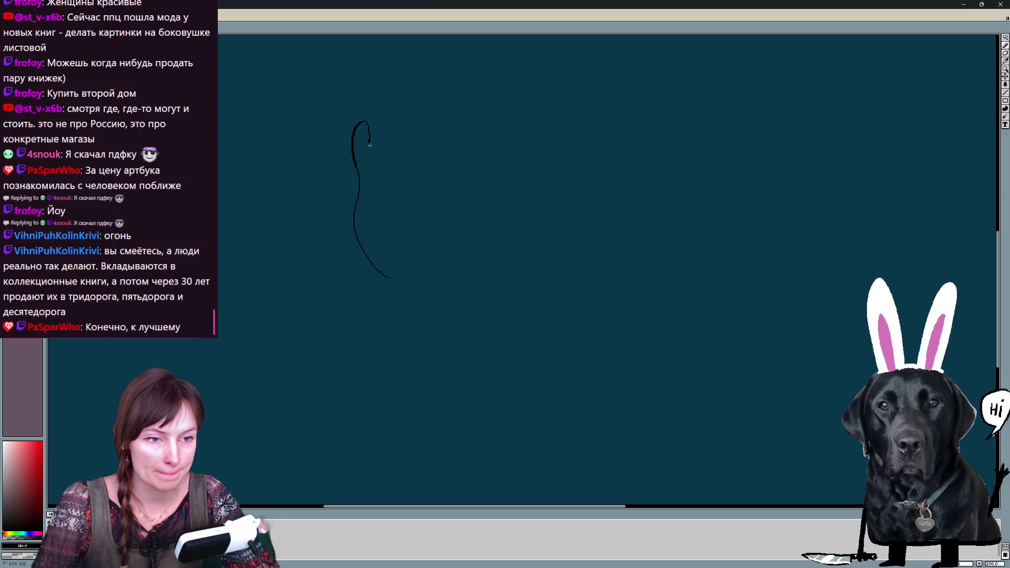
{"action": "left_click_drag", "start_coordinate": [368, 139], "coordinate": [397, 282]}
{"action": "mouse_move", "coordinate": [359, 188]}
{"action": "left_mouse_down"}
{"action": "mouse_move", "coordinate": [397, 279]}
{"action": "mouse_move", "coordinate": [412, 276]}
{"action": "left_mouse_up"}
Compare with neighbouring frames and undo the teardrop strokes, leaving the frame empty
{"action": "key", "text": "Left"}
{"action": "key", "text": "Right"}
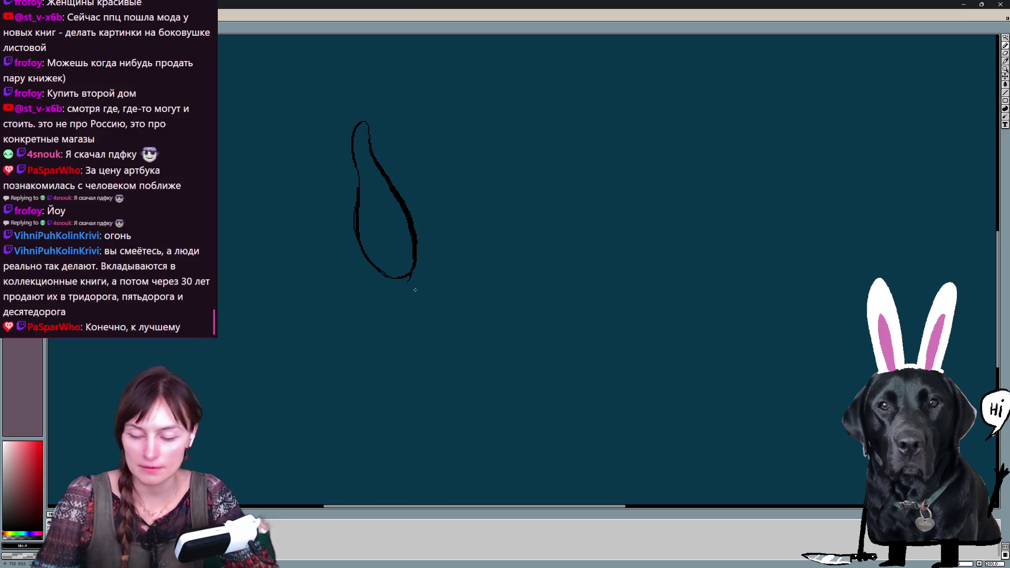
{"action": "key", "text": "Left"}
{"action": "key", "text": "Left"}
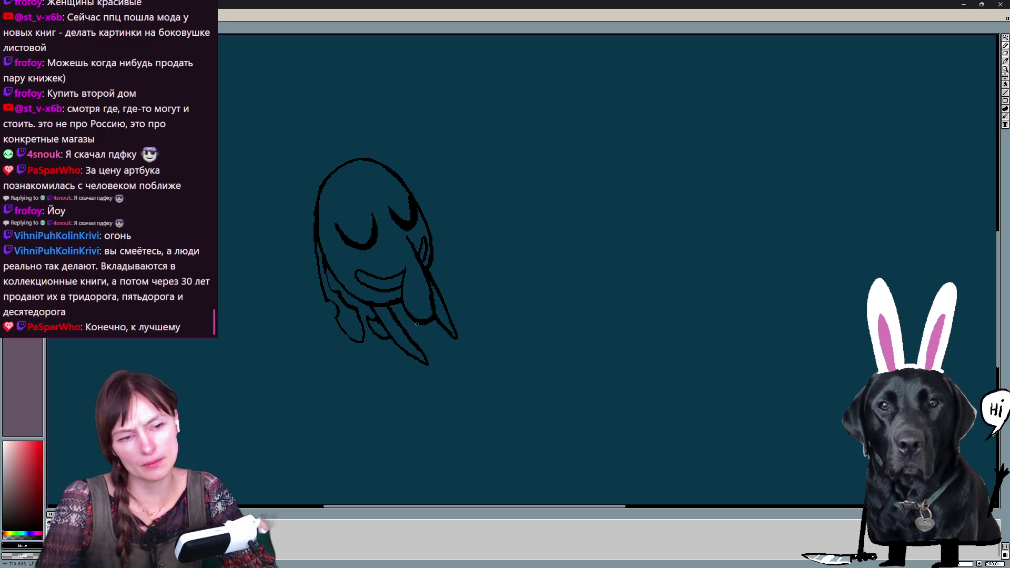
{"action": "key", "text": "Right"}
{"action": "key", "text": "ctrl+z"}
{"action": "key", "text": "ctrl+z"}
{"action": "key", "text": "ctrl+z"}
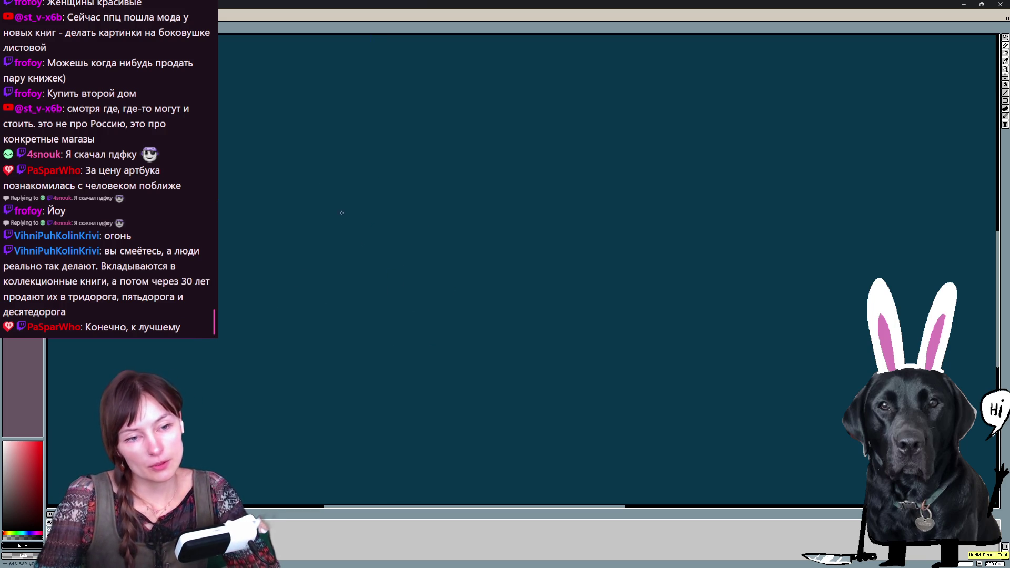
Over the onion skin, rough in a new head outline with zigzag inner strokes, undoing the lower oval
{"action": "key", "text": "Left"}
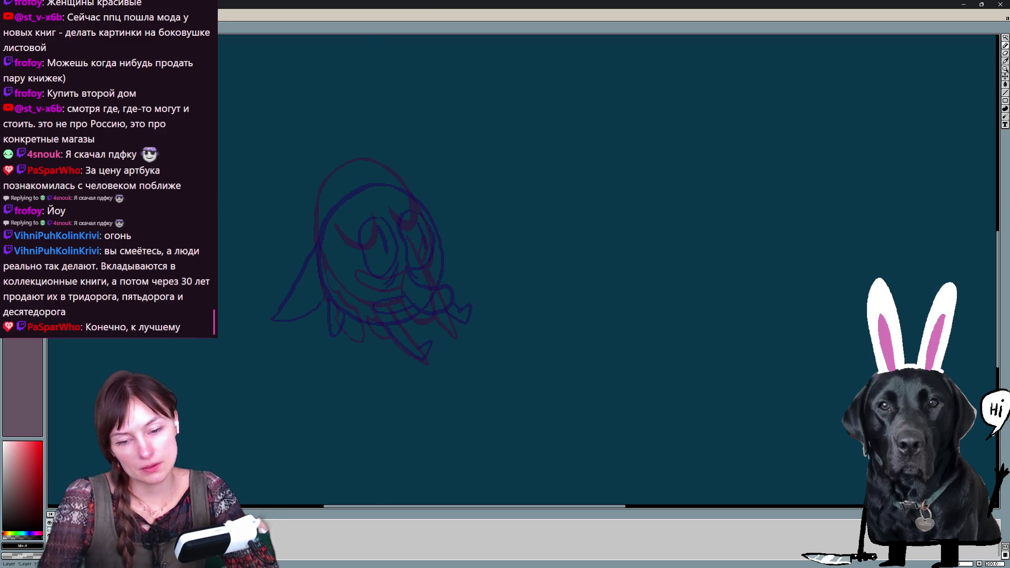
{"action": "mouse_move", "coordinate": [308, 190]}
{"action": "left_mouse_down"}
{"action": "mouse_move", "coordinate": [309, 124]}
{"action": "mouse_move", "coordinate": [391, 175]}
{"action": "left_mouse_up"}
{"action": "left_click_drag", "start_coordinate": [315, 210], "coordinate": [399, 180]}
{"action": "left_click_drag", "start_coordinate": [332, 172], "coordinate": [369, 183]}
{"action": "mouse_move", "coordinate": [369, 162]}
{"action": "left_mouse_down"}
{"action": "mouse_move", "coordinate": [404, 312]}
{"action": "mouse_move", "coordinate": [374, 220]}
{"action": "left_mouse_up"}
{"action": "key", "text": "ctrl+z"}
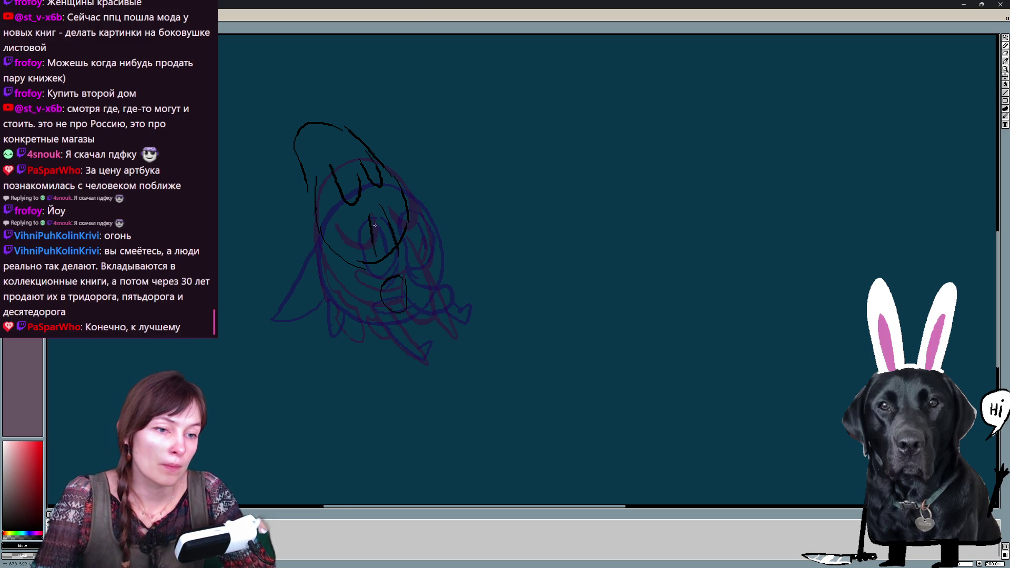
Add curves left and right of the figure, hide the sketch layer and touch up the bottom foot
{"action": "left_click_drag", "start_coordinate": [309, 249], "coordinate": [289, 278]}
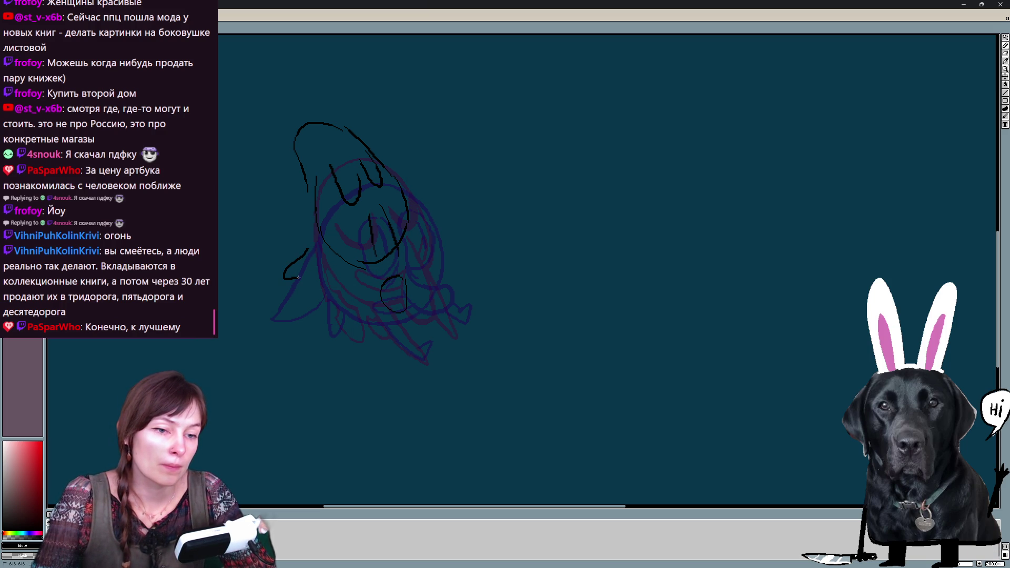
{"action": "left_click_drag", "start_coordinate": [439, 280], "coordinate": [459, 292]}
{"action": "key", "text": "Page_Down"}
{"action": "key", "text": "Page_Down"}
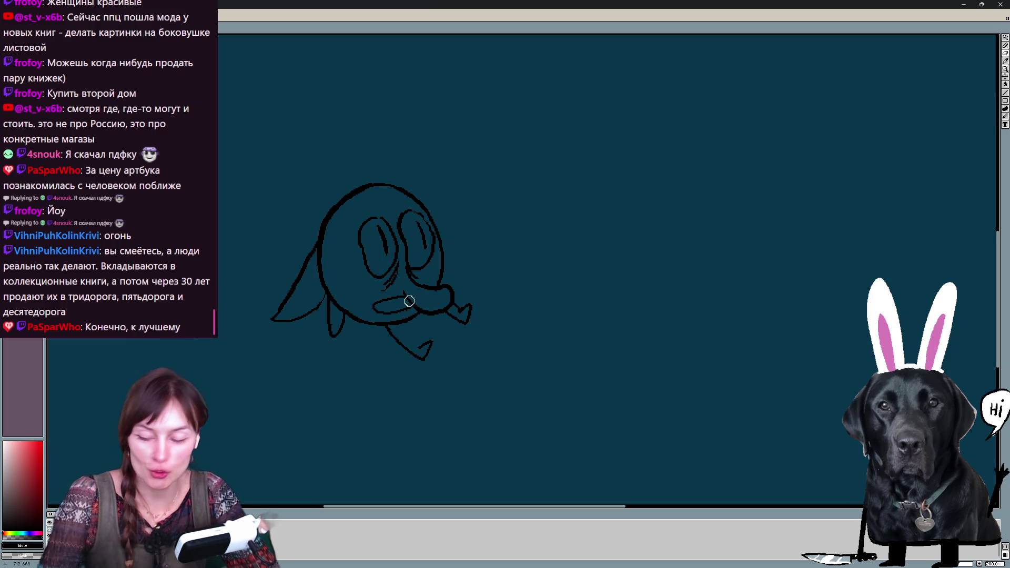
{"action": "left_click_drag", "start_coordinate": [402, 326], "coordinate": [419, 345]}
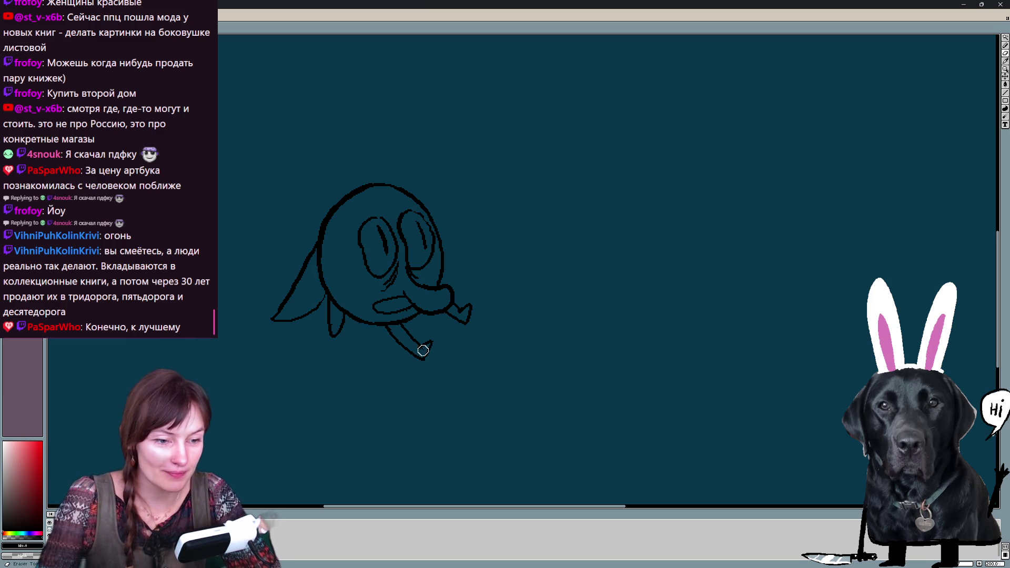
Add a curve under the big-eyed creature's nose and step to the coloured red creature frame
{"action": "key", "text": "Left"}
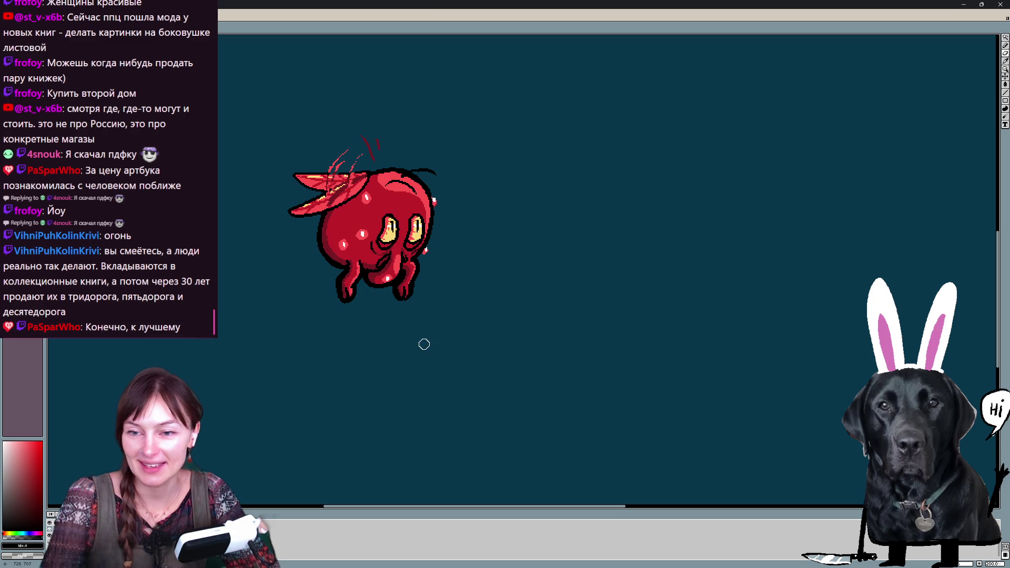
{"action": "key", "text": "Right"}
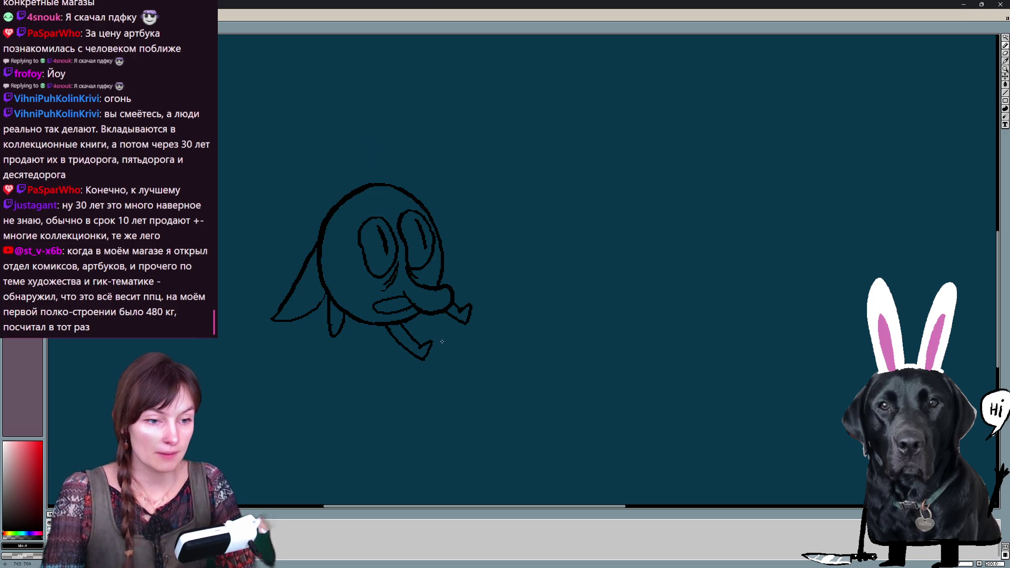
{"action": "key", "text": "Right"}
{"action": "key", "text": "Left"}
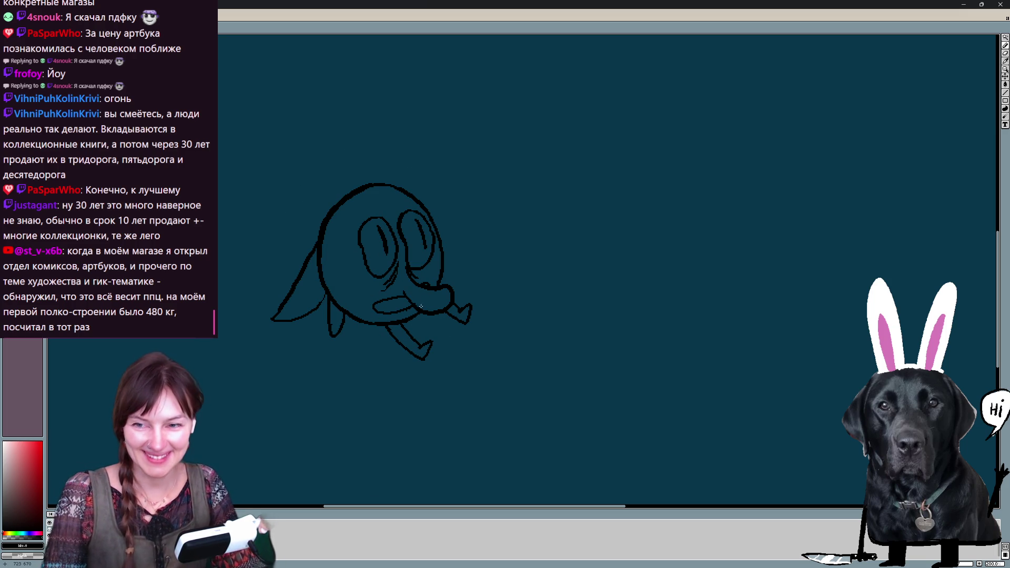
{"action": "left_click_drag", "start_coordinate": [372, 303], "coordinate": [406, 314]}
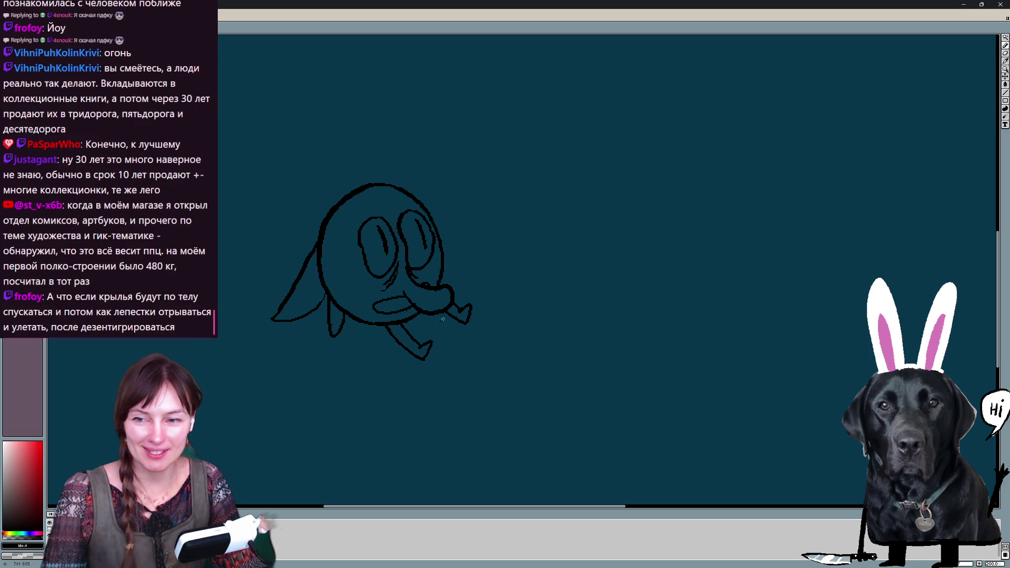
{"action": "key", "text": "Right"}
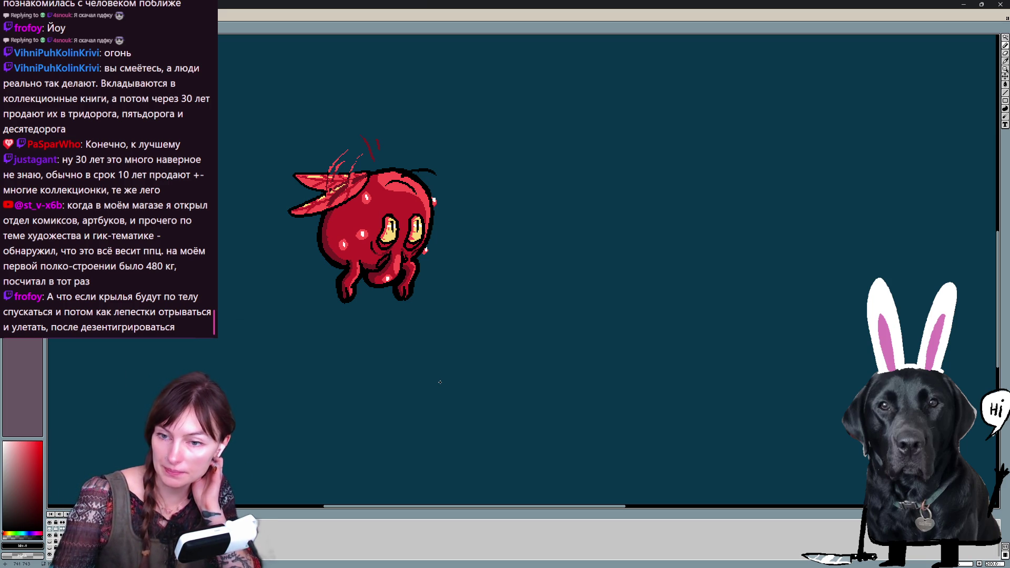
Return to the line frame and thicken the left leg, wing lower edge and body lower edge
{"action": "key", "text": "Return"}
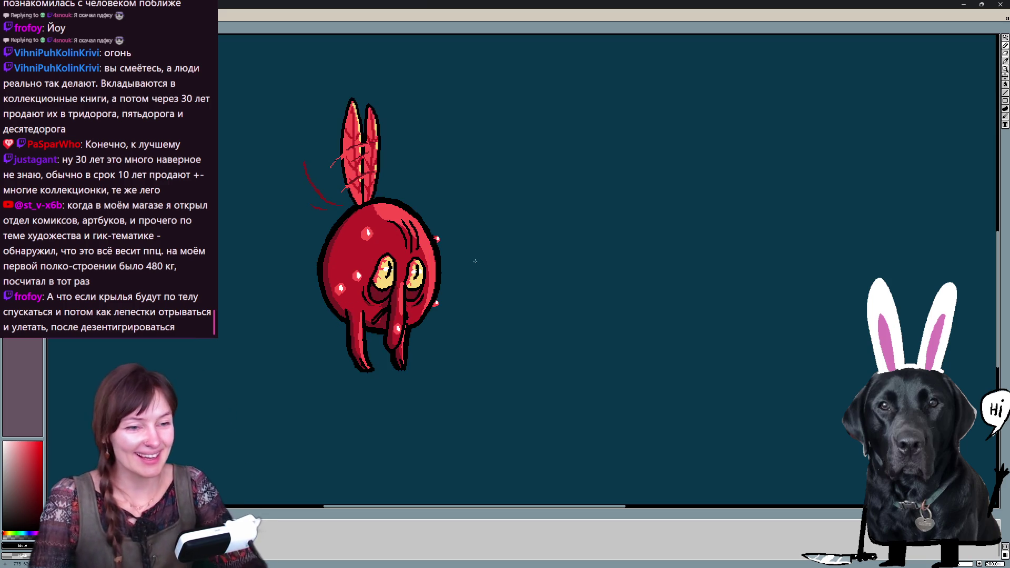
{"action": "key", "text": "Right"}
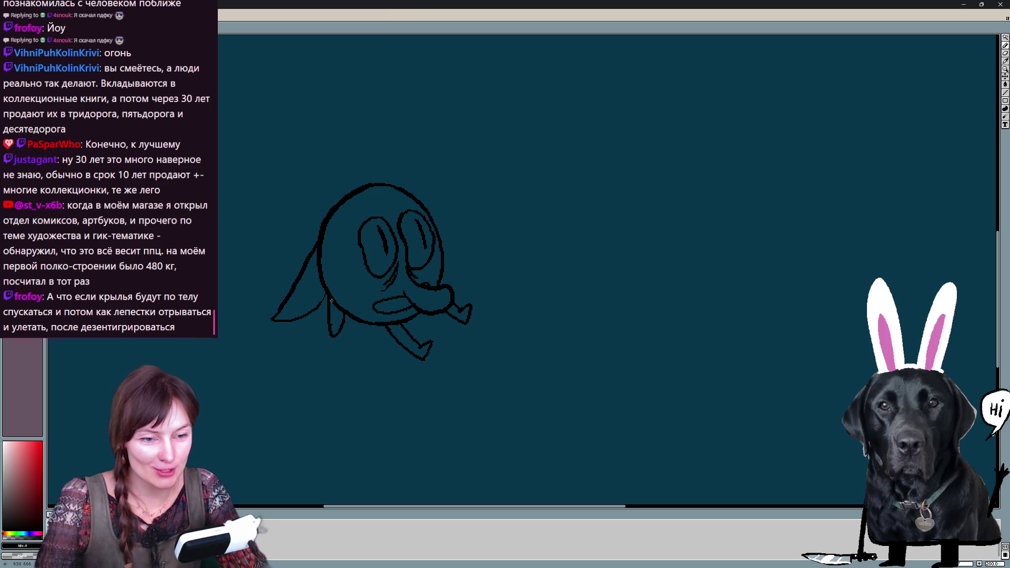
{"action": "left_click_drag", "start_coordinate": [328, 316], "coordinate": [345, 317]}
{"action": "mouse_move", "coordinate": [273, 320]}
{"action": "left_mouse_down"}
{"action": "mouse_move", "coordinate": [324, 295]}
{"action": "mouse_move", "coordinate": [324, 225]}
{"action": "left_mouse_up"}
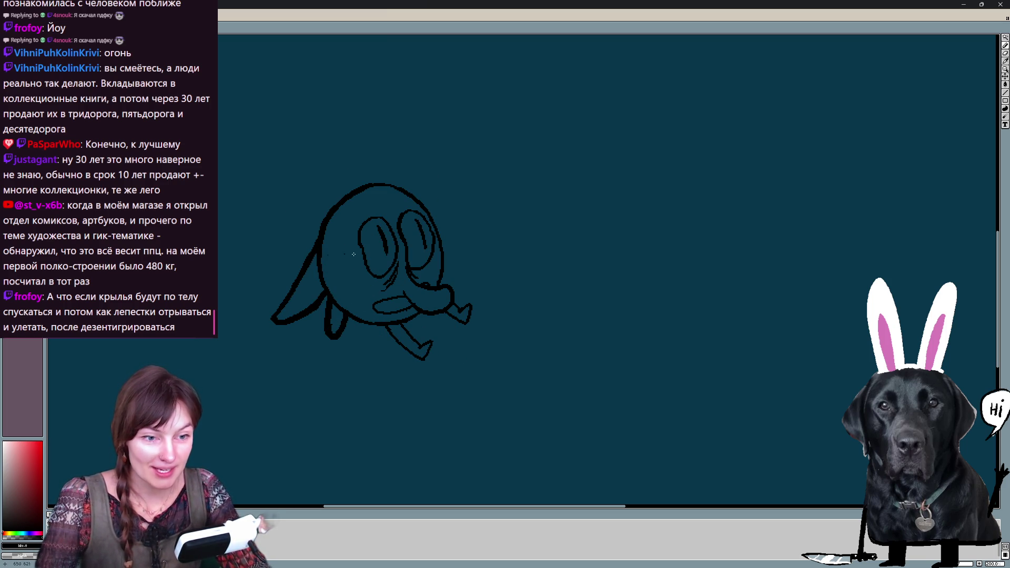
{"action": "mouse_move", "coordinate": [345, 318]}
{"action": "left_mouse_down"}
{"action": "mouse_move", "coordinate": [410, 354]}
{"action": "mouse_move", "coordinate": [432, 345]}
{"action": "left_mouse_up"}
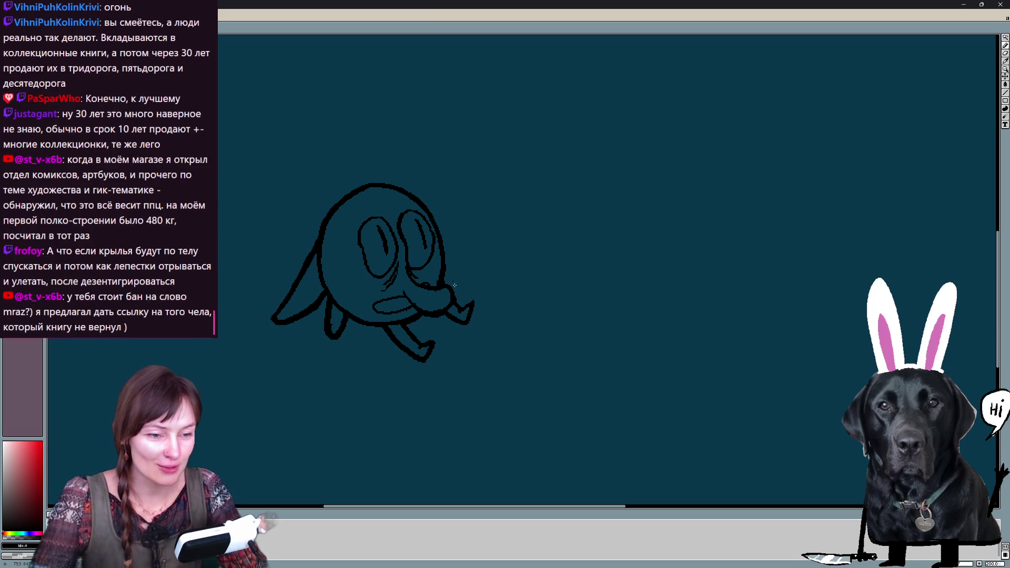
Flip back and forth through the frames to preview the animation
{"action": "key", "text": "Left"}
{"action": "key", "text": "Right"}
{"action": "key", "text": "Right"}
{"action": "key", "text": "Left"}
{"action": "key", "text": "Right"}
{"action": "key", "text": "Left"}
{"action": "key", "text": "Left"}
{"action": "key", "text": "Right"}
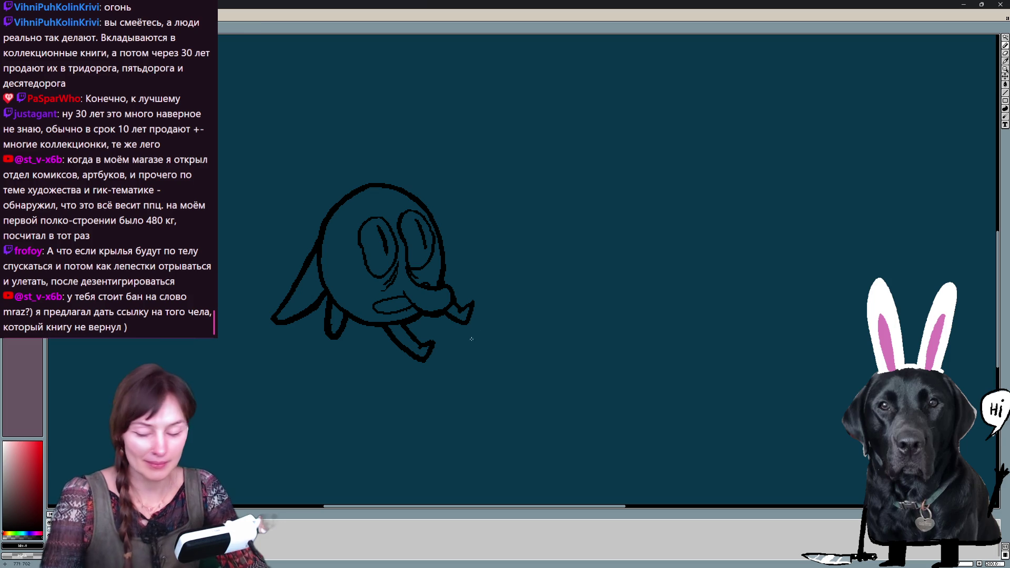
Select the whole character drawing and scale it down slightly from both corners
{"action": "left_click_drag", "start_coordinate": [442, 144], "coordinate": [371, 140]}
{"action": "left_click_drag", "start_coordinate": [533, 140], "coordinate": [529, 144]}
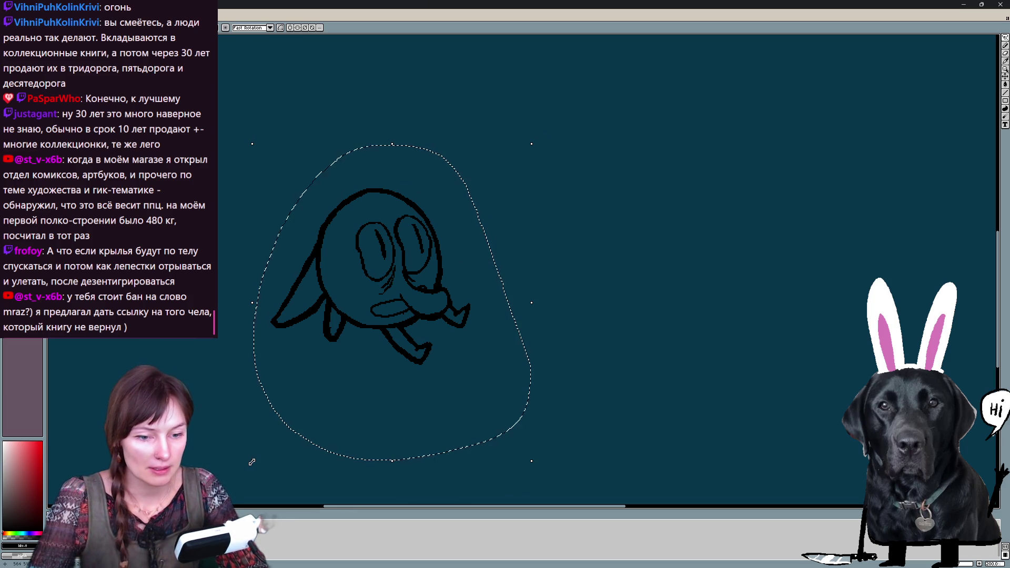
{"action": "left_click_drag", "start_coordinate": [252, 462], "coordinate": [259, 449]}
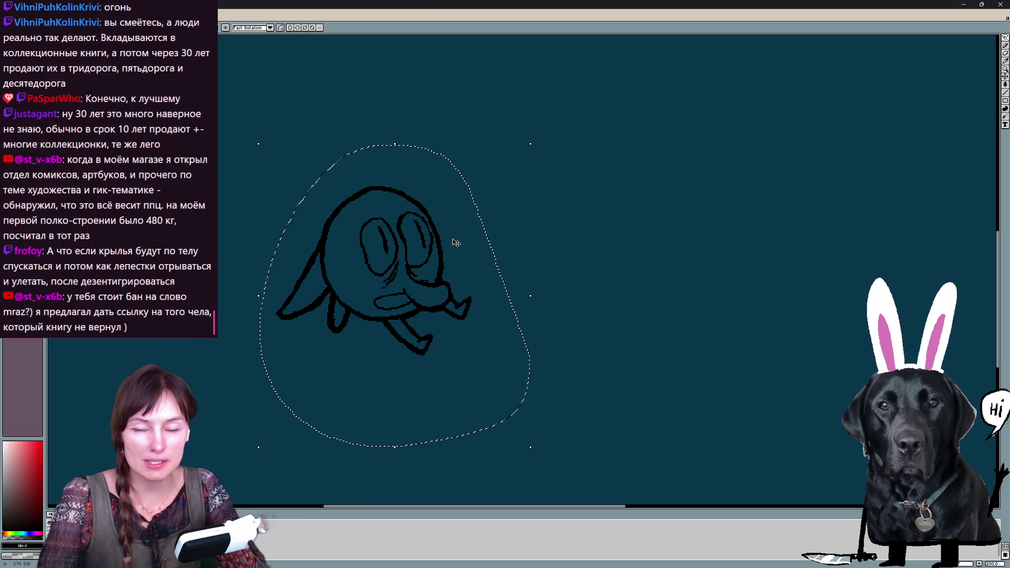
{"action": "key", "text": "Return"}
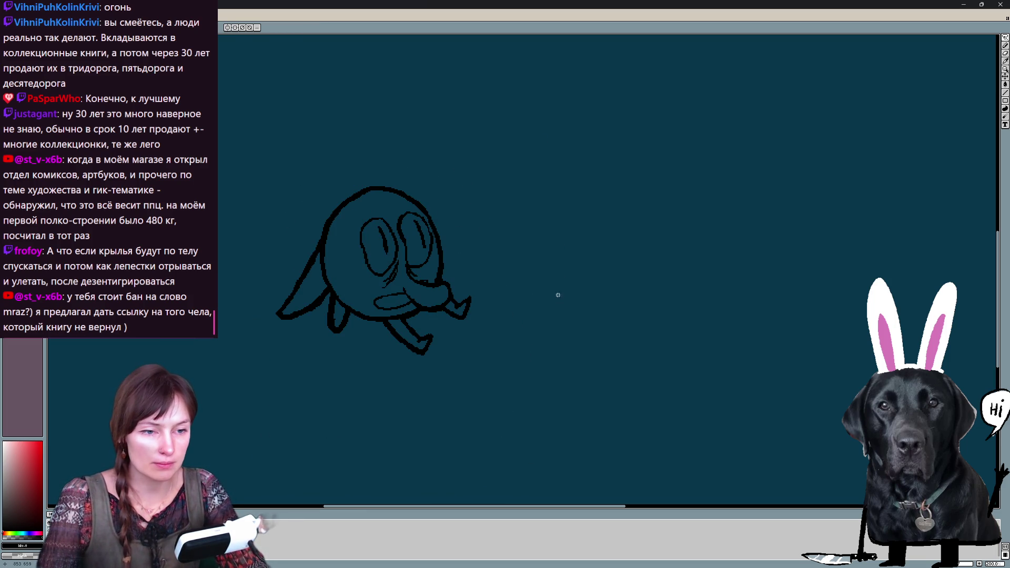
Reselect the round creature sketch, shrink and tilt it slightly, then apply
{"action": "mouse_move", "coordinate": [526, 196]}
{"action": "left_mouse_down"}
{"action": "mouse_move", "coordinate": [299, 192]}
{"action": "mouse_move", "coordinate": [534, 325]}
{"action": "left_mouse_up"}
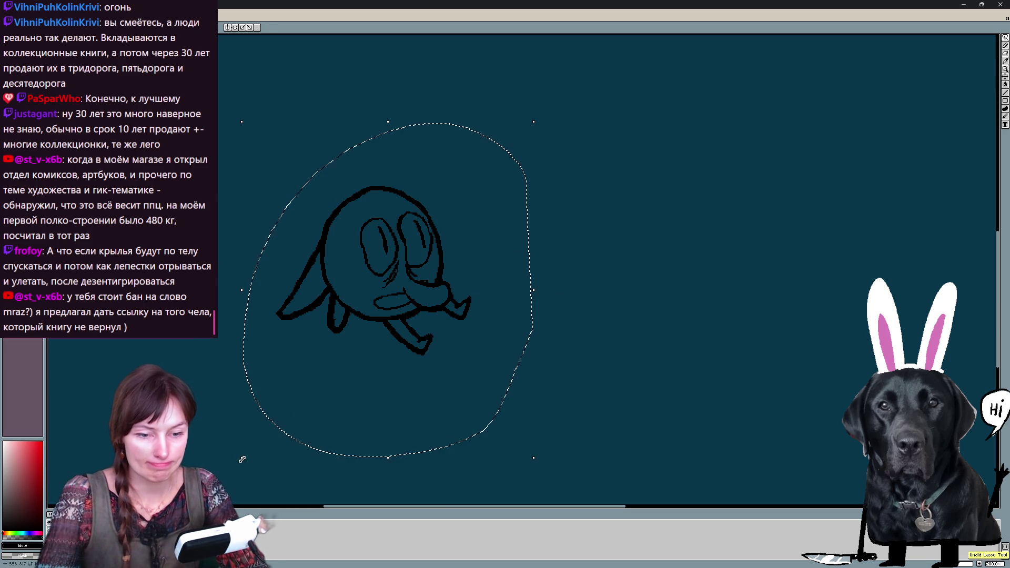
{"action": "left_click_drag", "start_coordinate": [243, 460], "coordinate": [256, 440]}
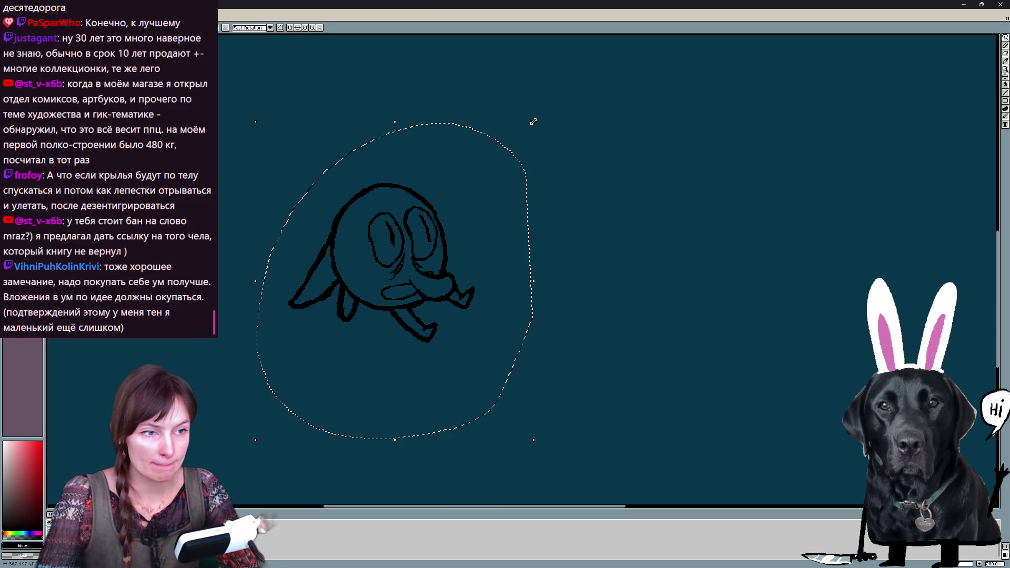
{"action": "left_click_drag", "start_coordinate": [533, 122], "coordinate": [590, 180]}
{"action": "key", "text": "Return"}
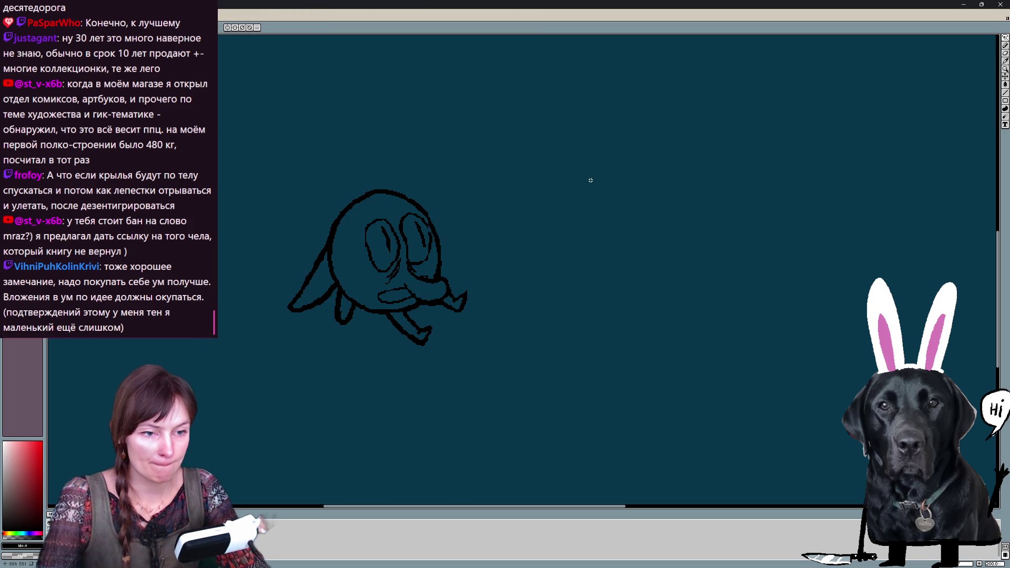
{"action": "key", "text": "ctrl+z"}
Select the falling-frame sketch, shrink it and shift it left, comparing against the neighbouring frame
{"action": "left_click_drag", "start_coordinate": [246, 154], "coordinate": [224, 332]}
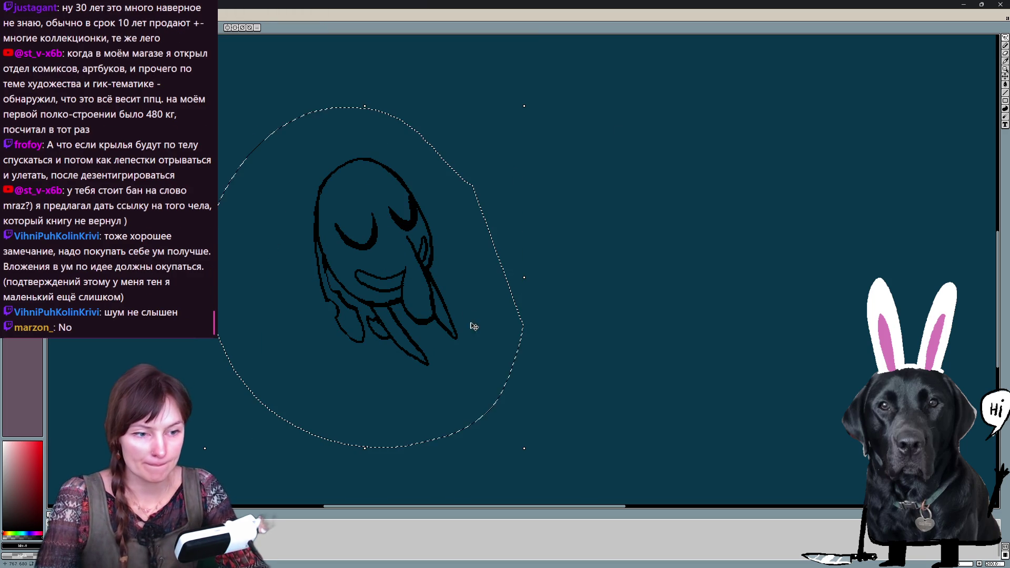
{"action": "left_click_drag", "start_coordinate": [526, 447], "coordinate": [591, 342]}
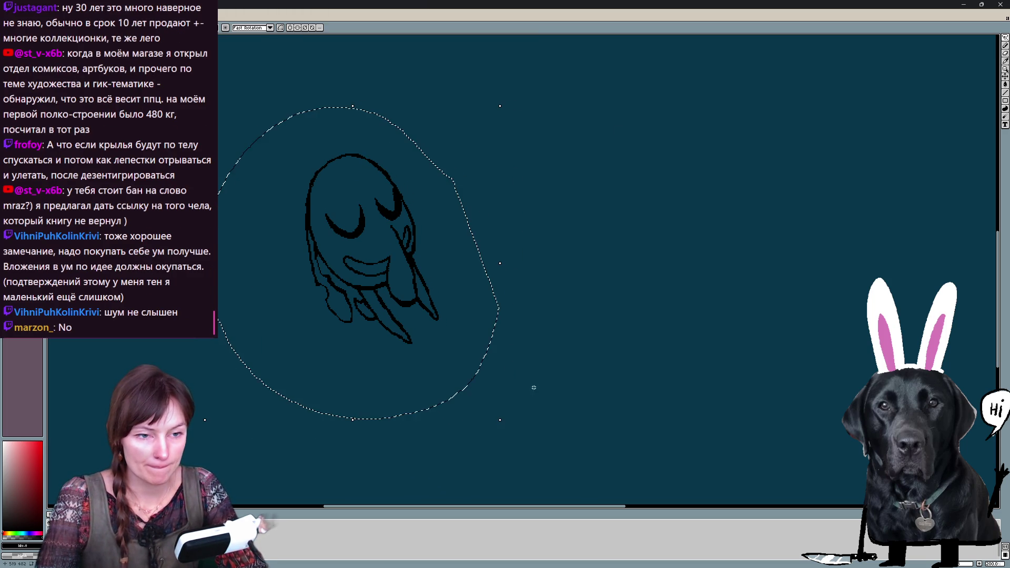
{"action": "key", "text": "Return"}
{"action": "key", "text": "ctrl+z"}
{"action": "key", "text": "ctrl+y"}
{"action": "left_click_drag", "start_coordinate": [479, 355], "coordinate": [474, 435]}
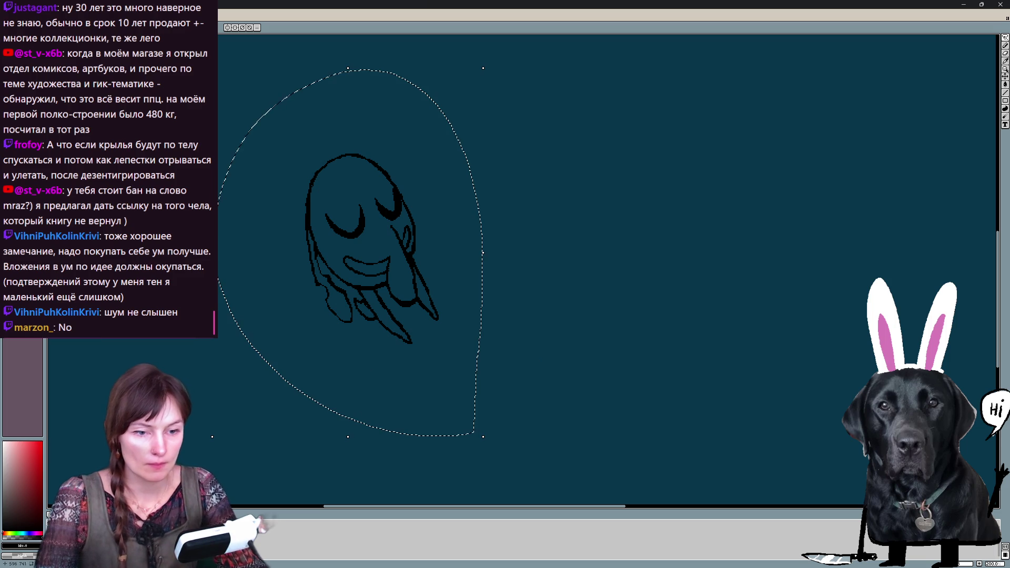
{"action": "key", "text": "ctrl+z"}
{"action": "key", "text": "ctrl+y"}
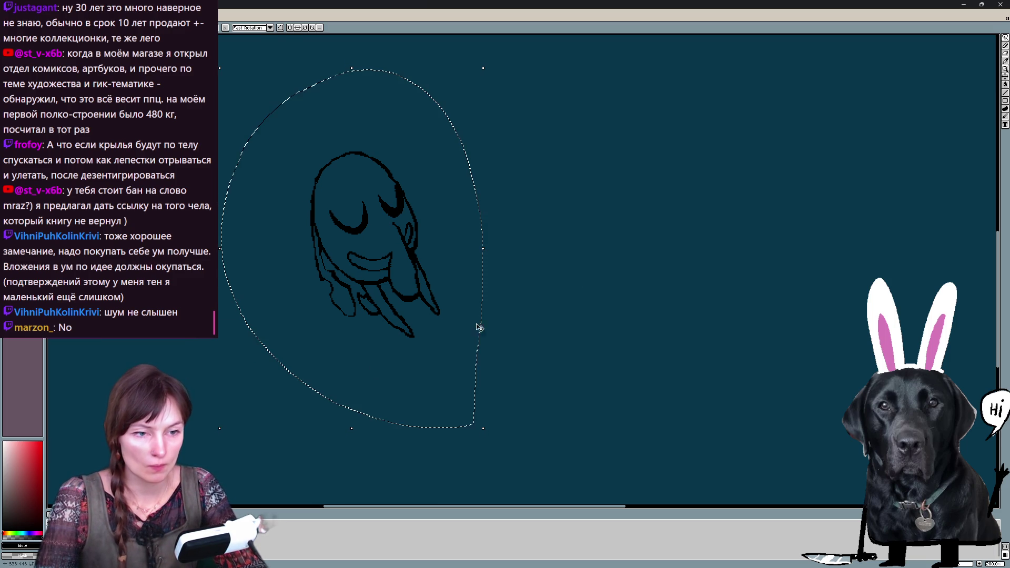
{"action": "key", "text": "ctrl+d"}
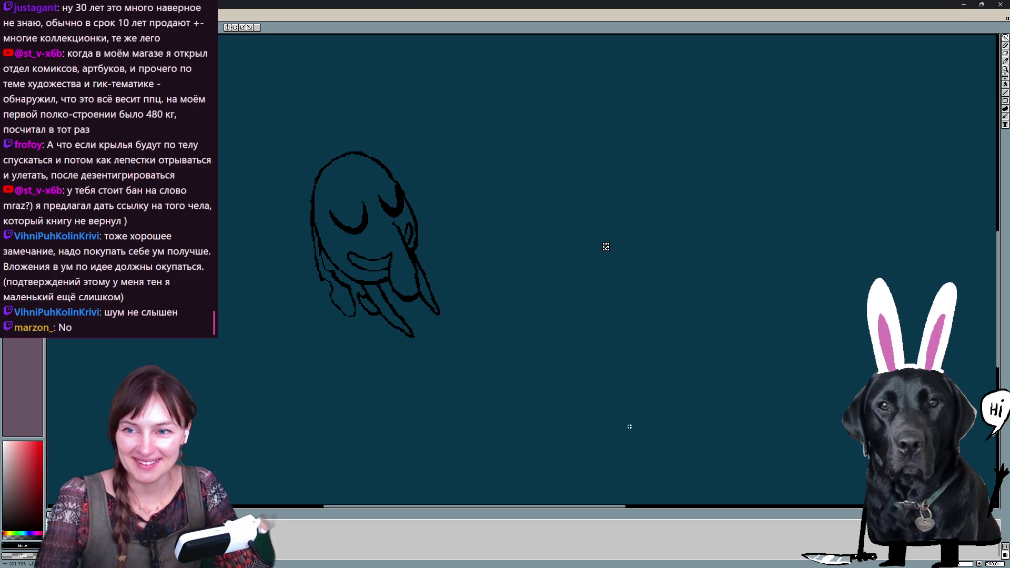
Flip through to the red sprite frame and back, then select the falling sketch in a rotation box
{"action": "key", "text": "r"}
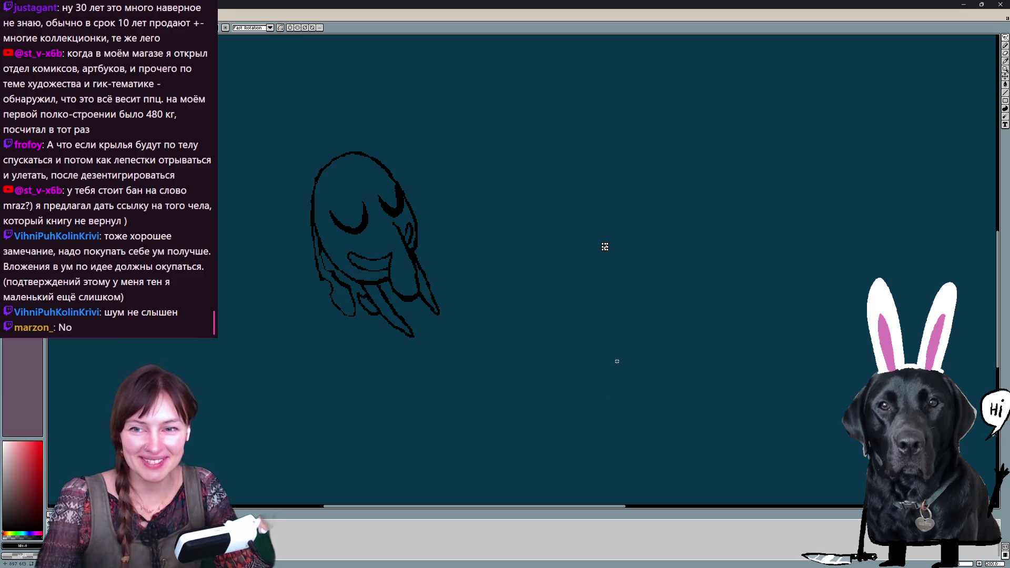
{"action": "key", "text": "Right"}
{"action": "key", "text": "Right"}
{"action": "key", "text": "Left"}
{"action": "key", "text": "Left"}
{"action": "key", "text": "Right"}
{"action": "key", "text": "Left"}
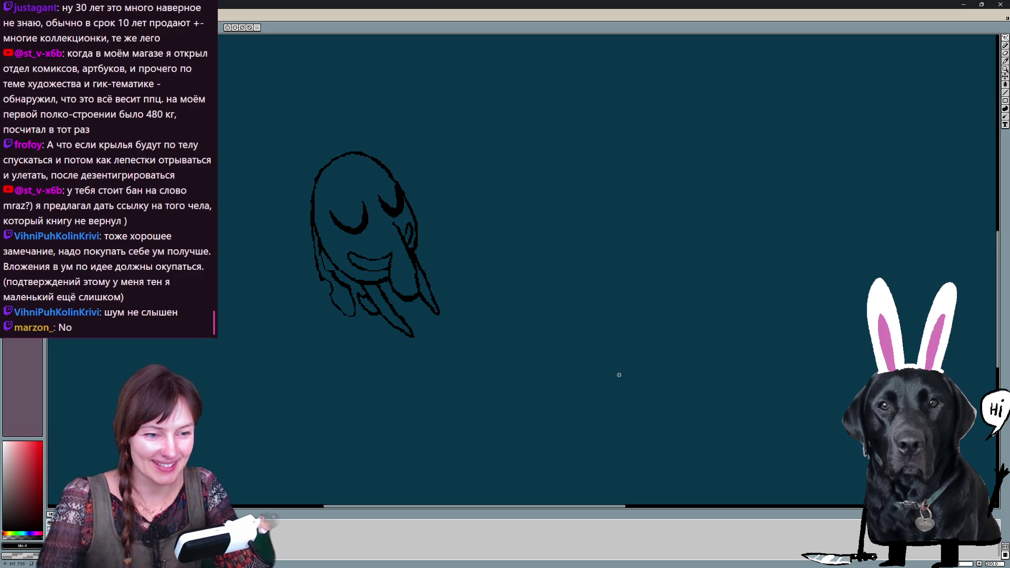
{"action": "left_click_drag", "start_coordinate": [474, 79], "coordinate": [542, 385]}
{"action": "key", "text": "r"}
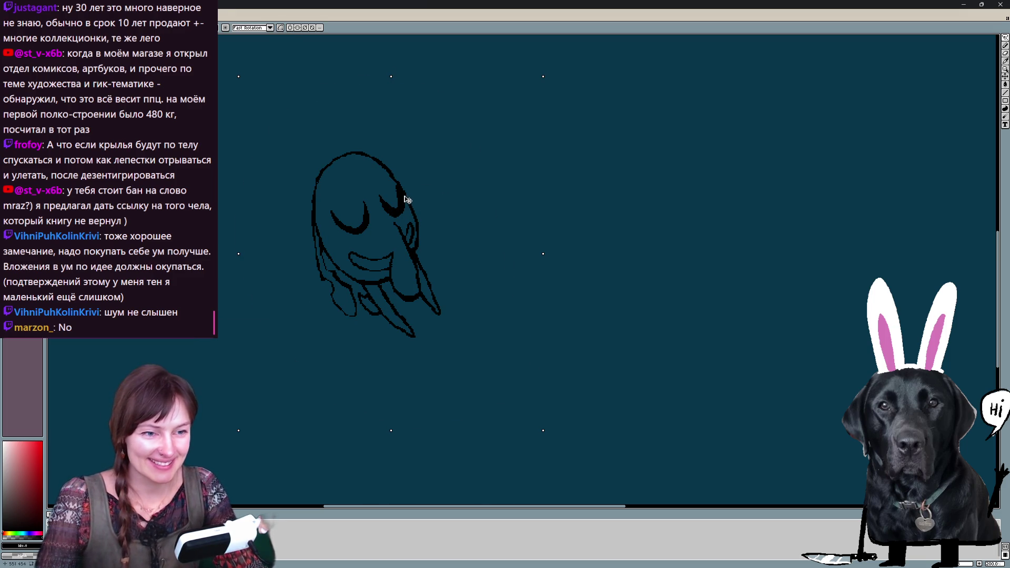
Commit the slight rotation, deselect, and erase part of the sketch's lower strands
{"action": "key", "text": "Return"}
{"action": "key", "text": "ctrl+d"}
{"action": "key", "text": "b"}
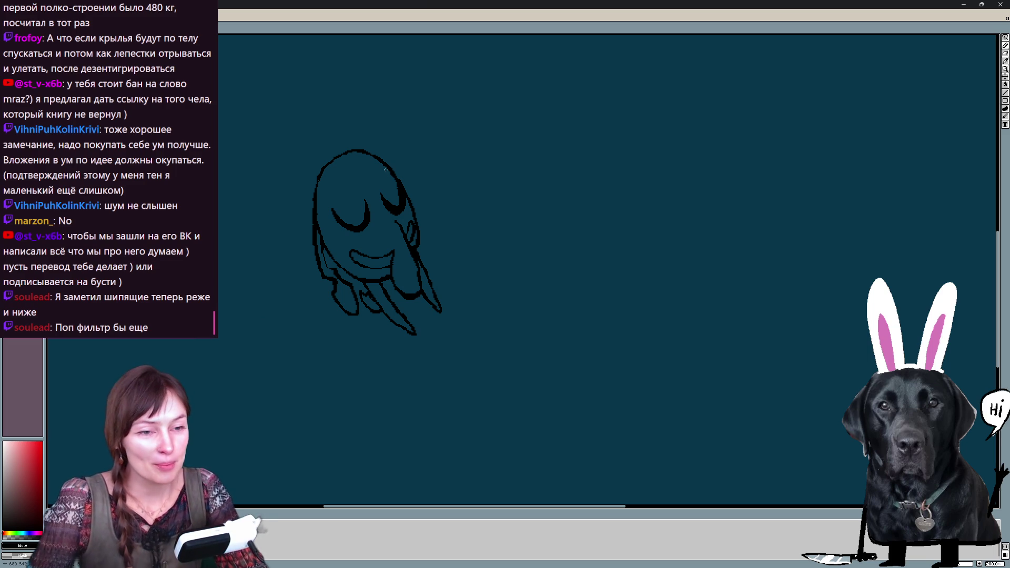
{"action": "key", "text": "e"}
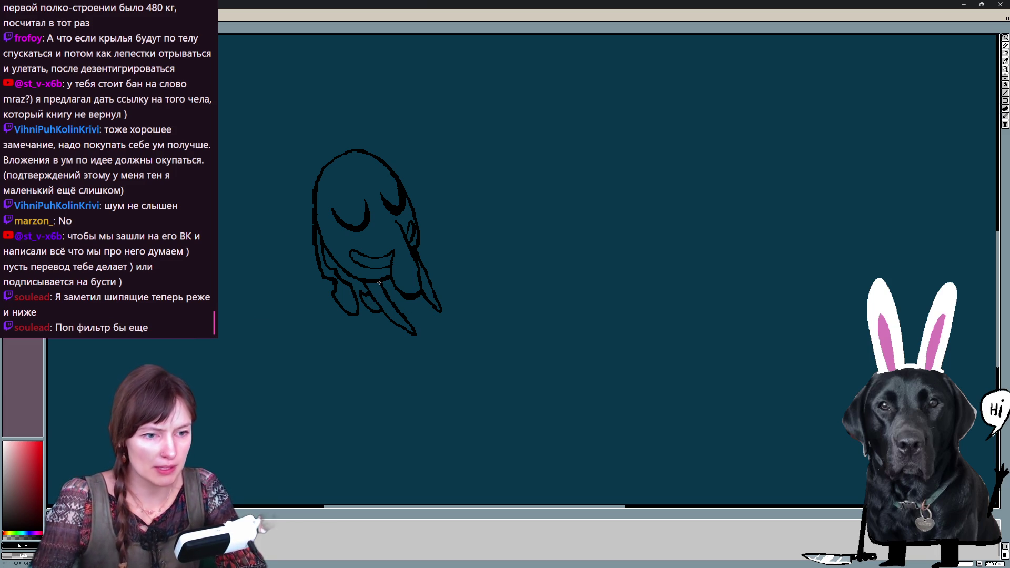
{"action": "left_click_drag", "start_coordinate": [381, 283], "coordinate": [404, 320]}
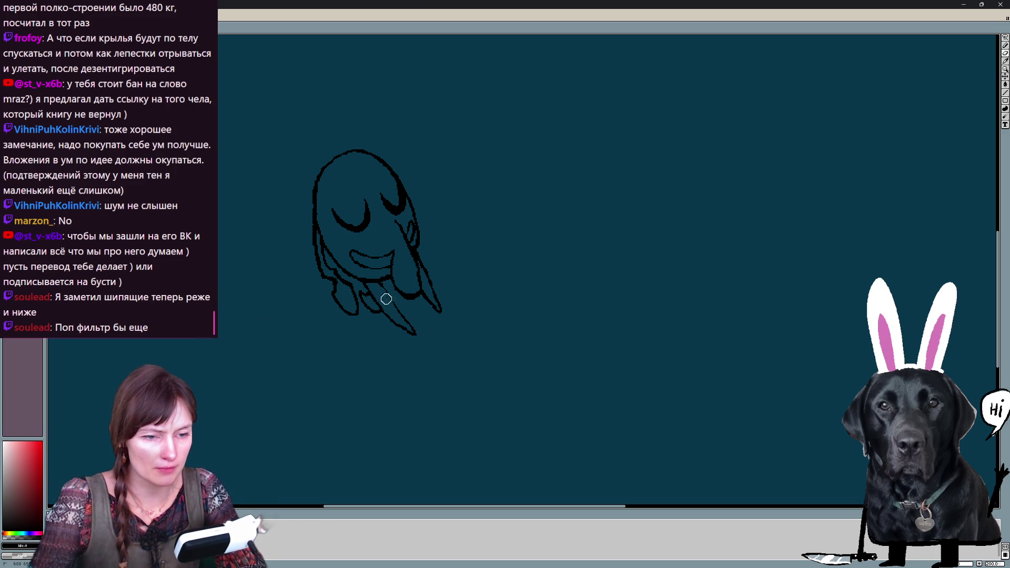
Redraw the falling sketch's lower strands, undoing and replacing one stroke
{"action": "left_click_drag", "start_coordinate": [387, 317], "coordinate": [407, 334]}
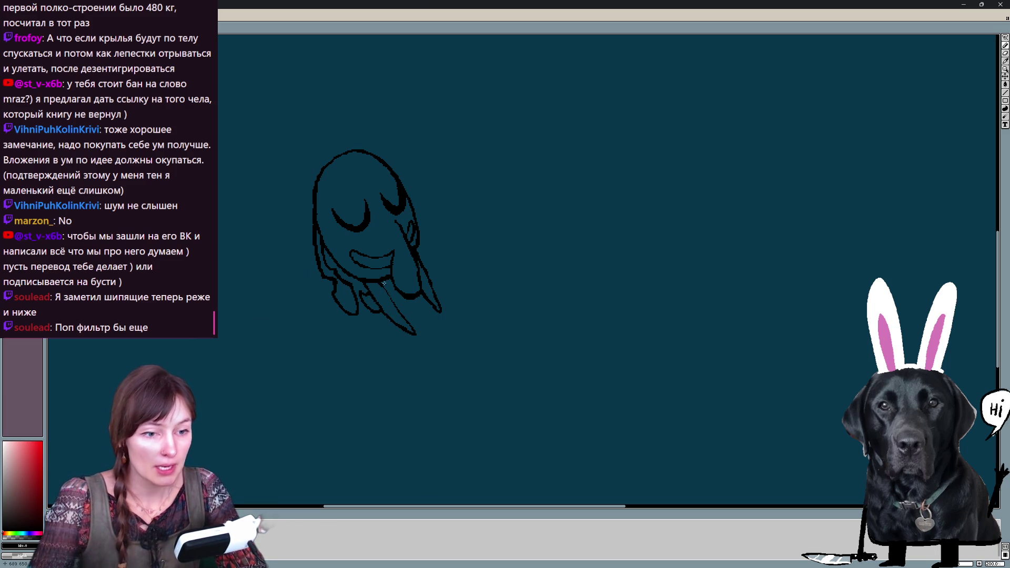
{"action": "left_click_drag", "start_coordinate": [382, 283], "coordinate": [408, 320]}
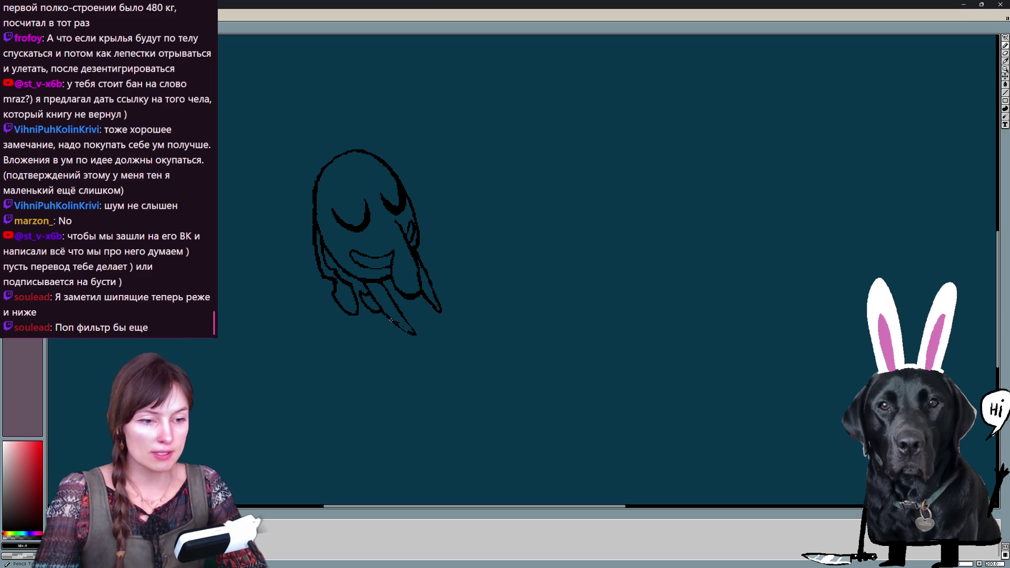
{"action": "key", "text": "ctrl+z"}
{"action": "left_click_drag", "start_coordinate": [394, 324], "coordinate": [414, 335]}
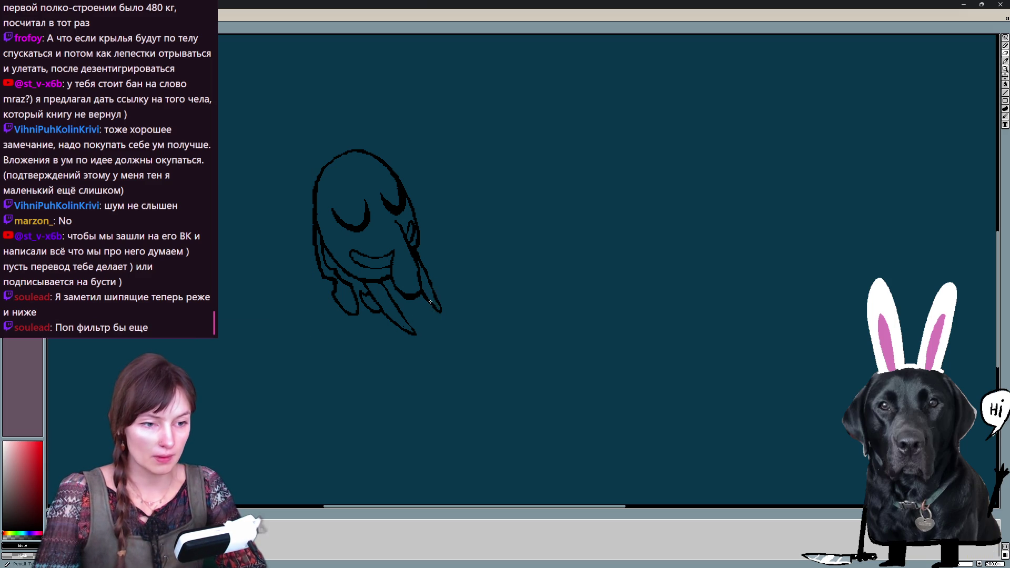
Step to the rough splash frame and thicken its left outline
{"action": "key", "text": "Right"}
{"action": "key", "text": "Right"}
{"action": "key", "text": "Right"}
{"action": "left_click_drag", "start_coordinate": [301, 167], "coordinate": [362, 267]}
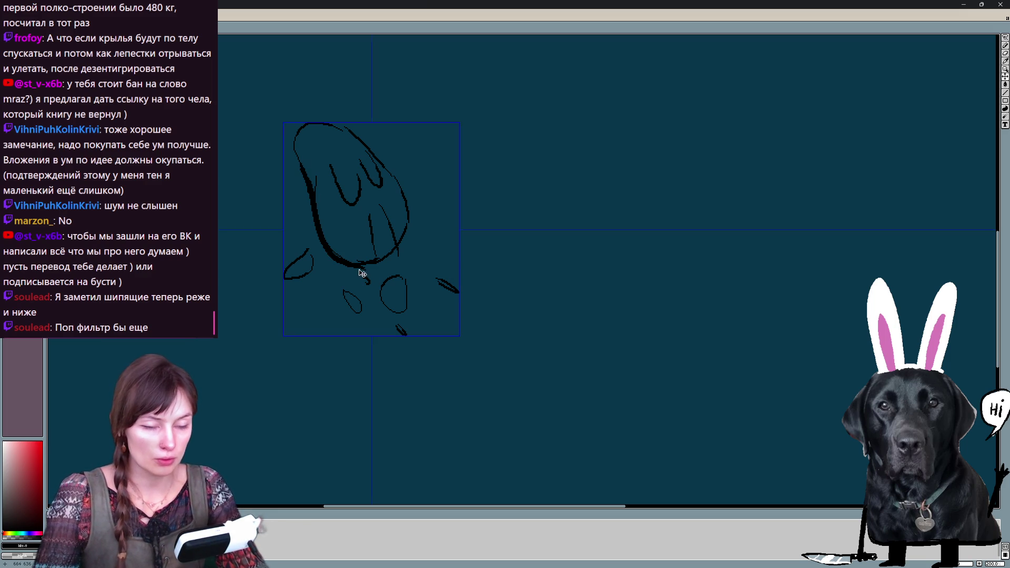
Redraw the small oval below the blob and erase part of the left leaf stroke
{"action": "key", "text": "e"}
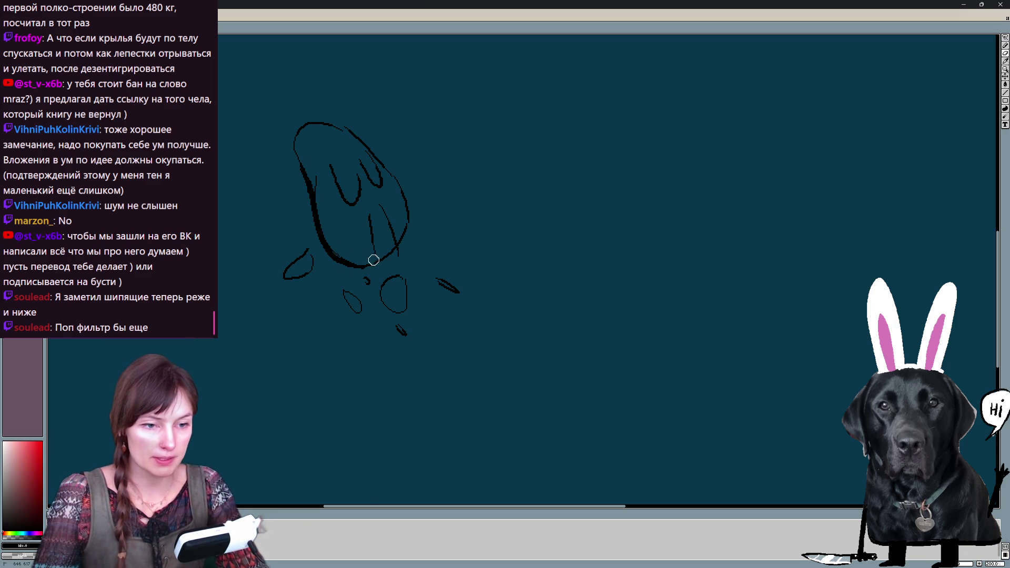
{"action": "key", "text": "n"}
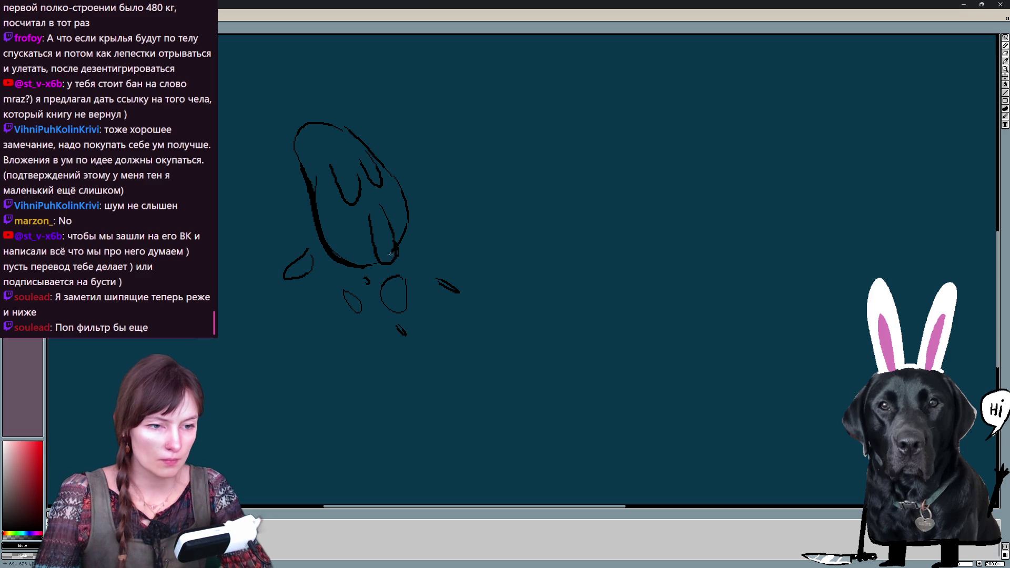
{"action": "key", "text": "n"}
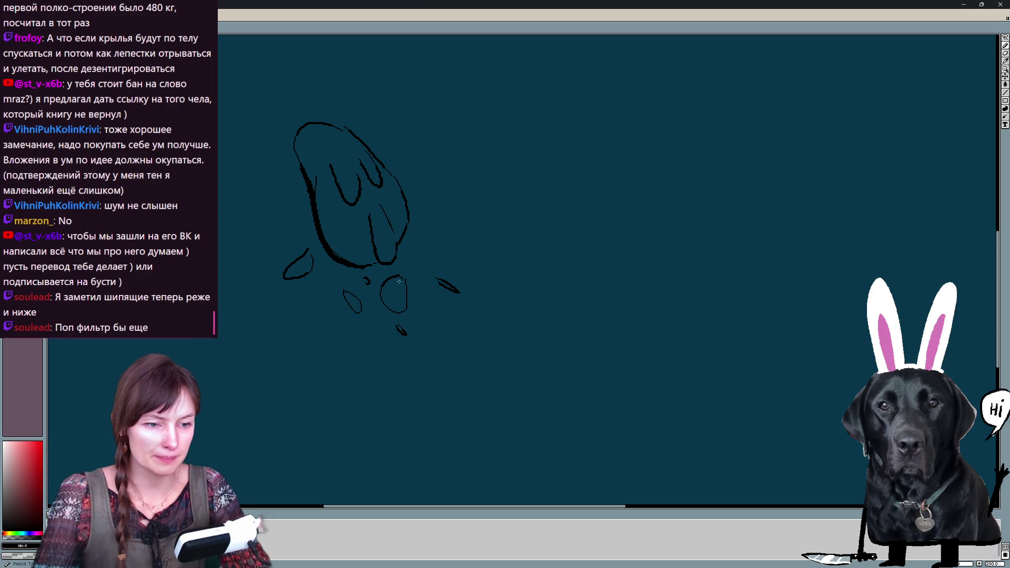
{"action": "mouse_move", "coordinate": [407, 283]}
{"action": "left_mouse_down"}
{"action": "mouse_move", "coordinate": [398, 315]}
{"action": "mouse_move", "coordinate": [407, 285]}
{"action": "left_mouse_up"}
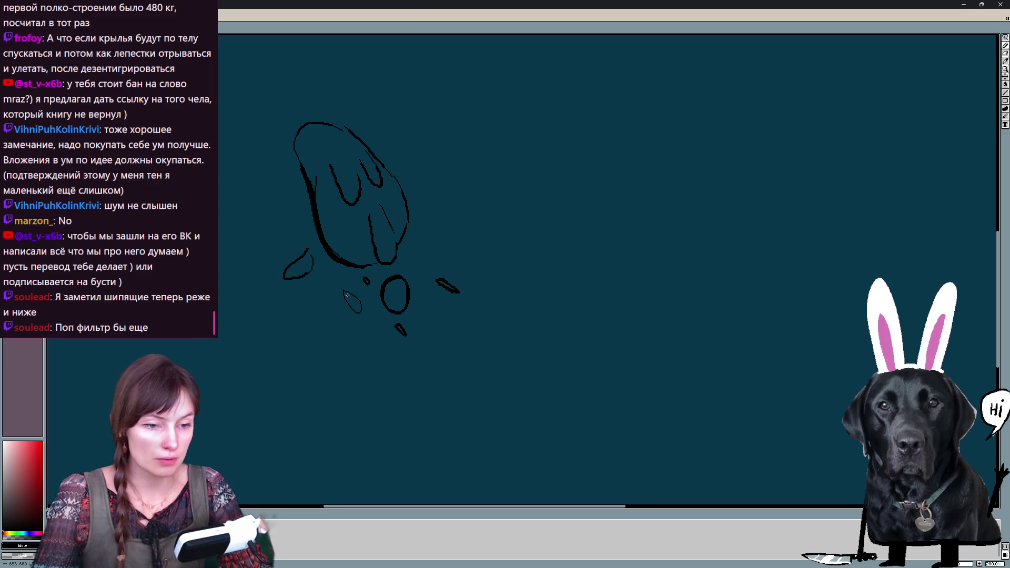
{"action": "key", "text": "e"}
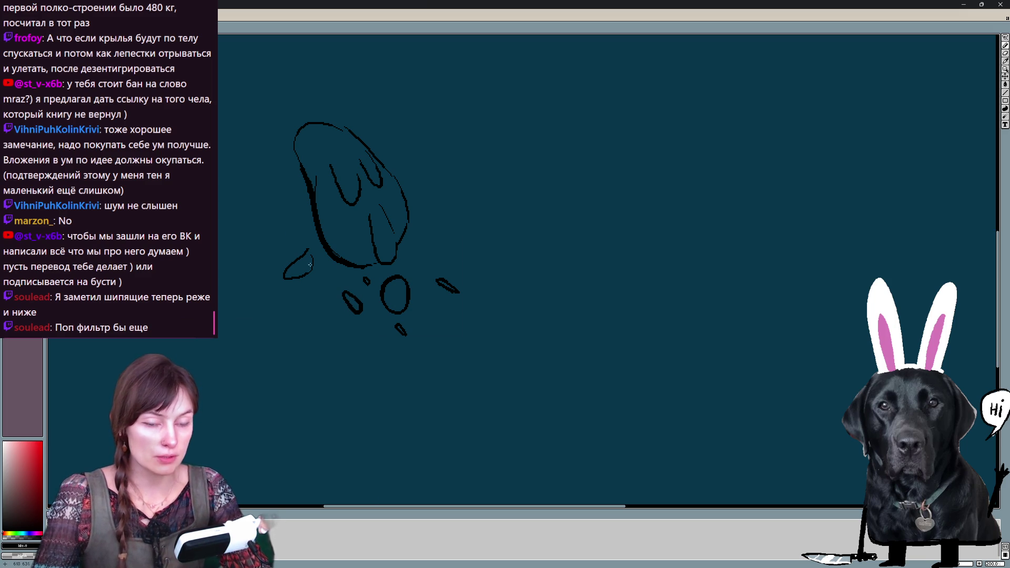
{"action": "left_click_drag", "start_coordinate": [304, 273], "coordinate": [307, 274]}
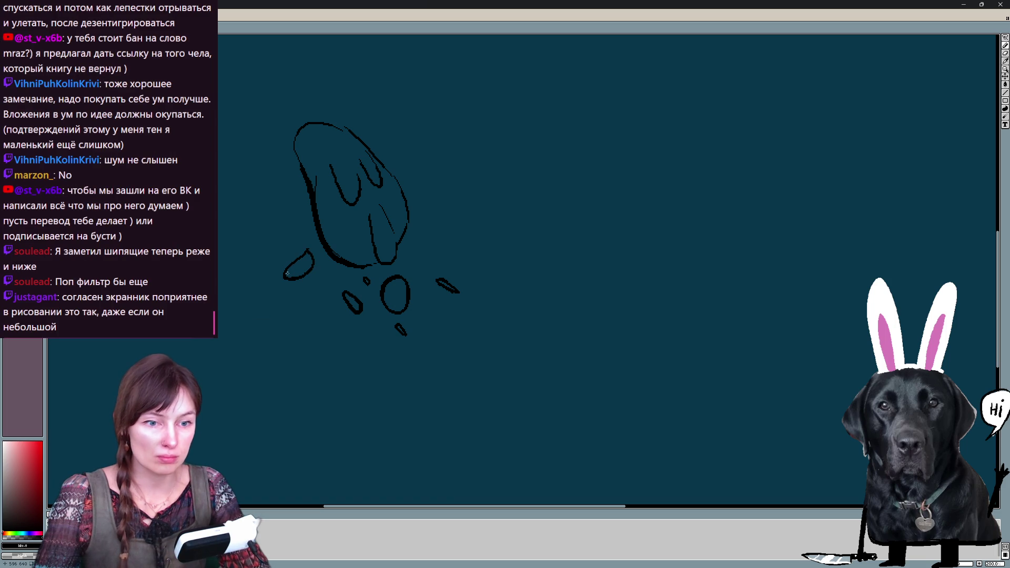
{"action": "key", "text": "t"}
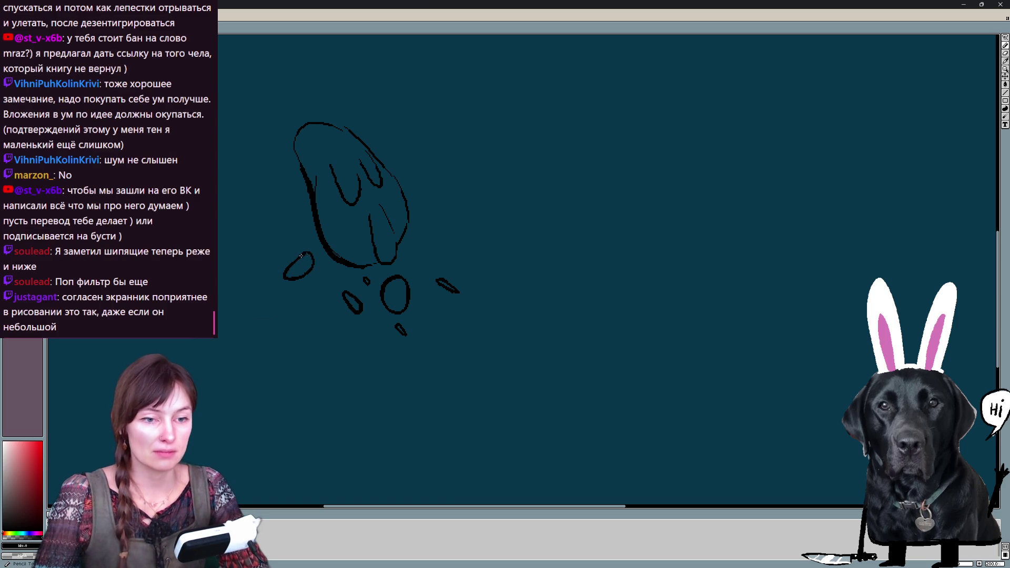
{"action": "key", "text": "Return"}
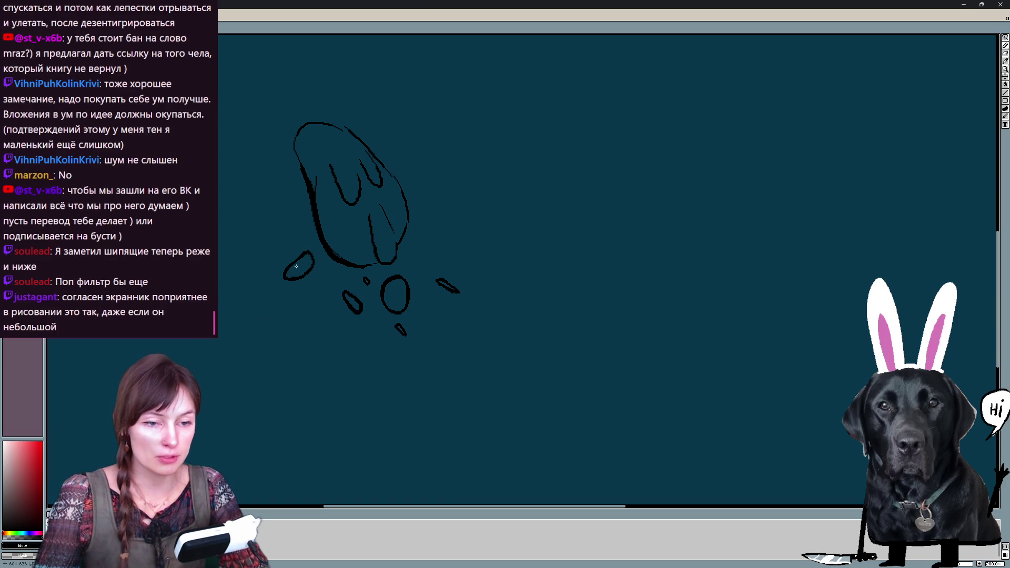
{"action": "key", "text": "Return"}
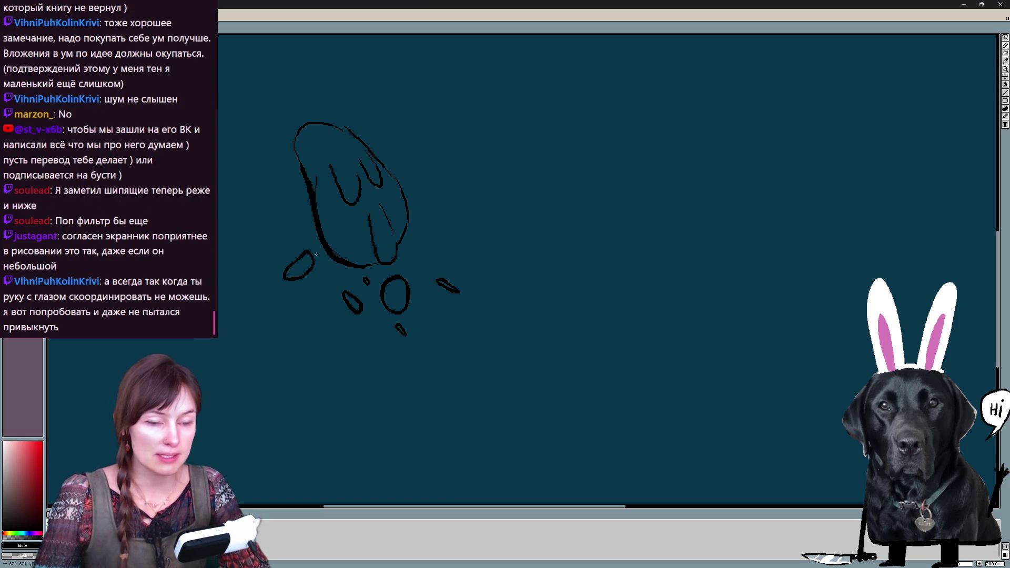
Darken the upper body stroke, erase and redraw the head outline down the right side
{"action": "left_click_drag", "start_coordinate": [294, 126], "coordinate": [304, 165]}
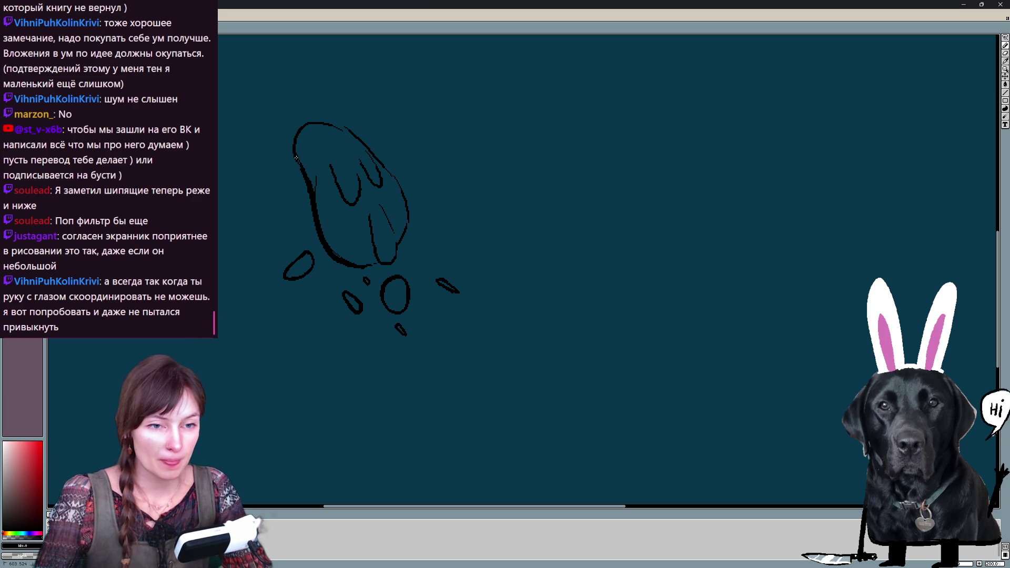
{"action": "key", "text": "e"}
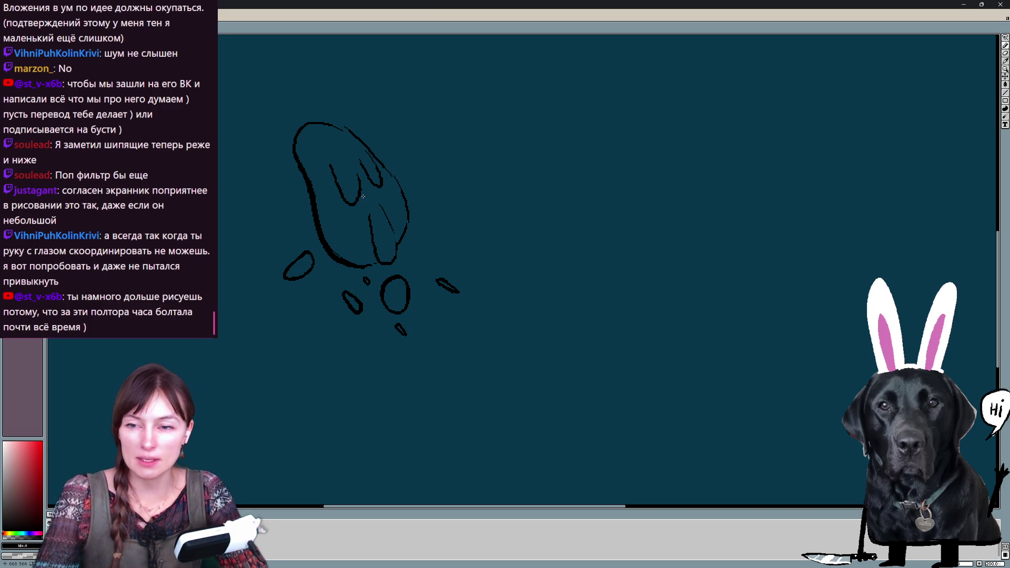
{"action": "left_click_drag", "start_coordinate": [342, 119], "coordinate": [395, 171]}
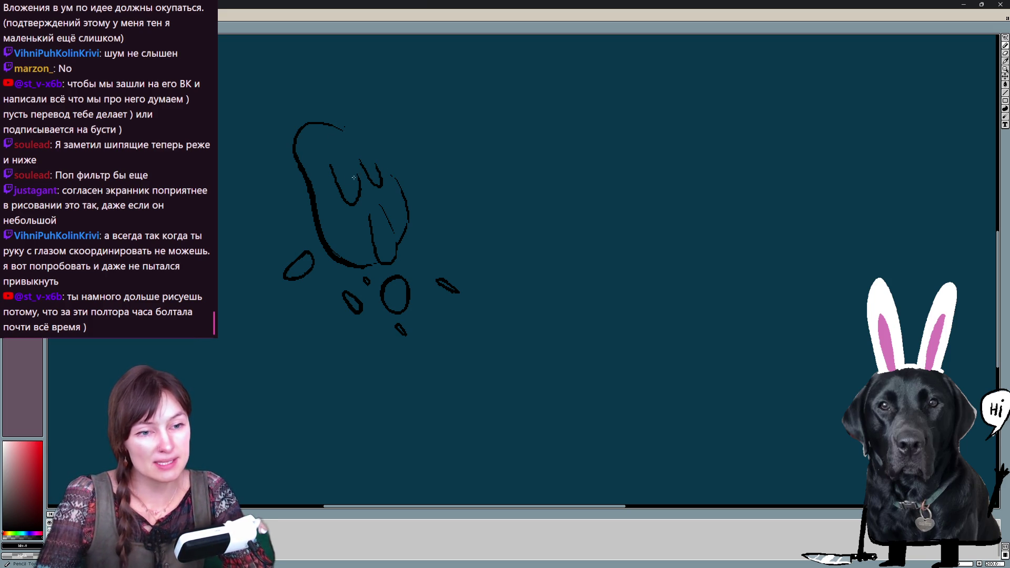
{"action": "mouse_move", "coordinate": [335, 124]}
{"action": "left_mouse_down"}
{"action": "mouse_move", "coordinate": [401, 189]}
{"action": "mouse_move", "coordinate": [406, 212]}
{"action": "left_mouse_up"}
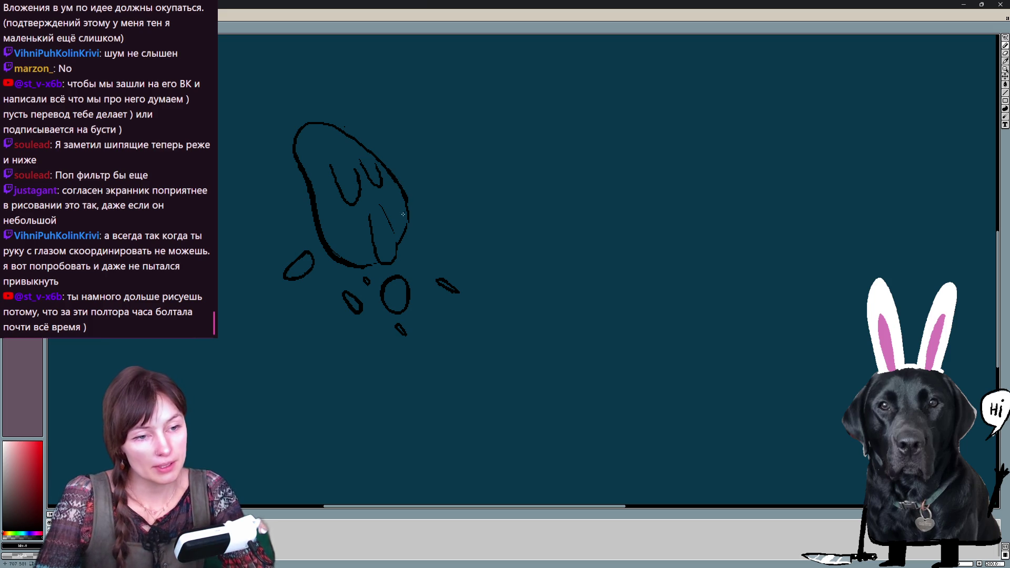
Thin one inner drip stroke, add a thick curved inner stroke, then step to another frame
{"action": "key", "text": "e"}
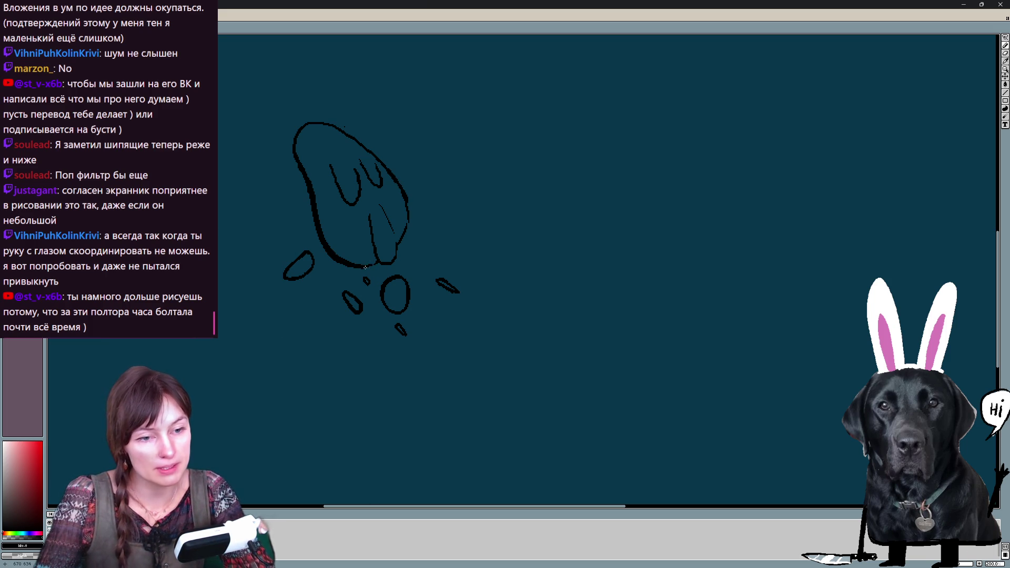
{"action": "left_click_drag", "start_coordinate": [397, 252], "coordinate": [376, 199]}
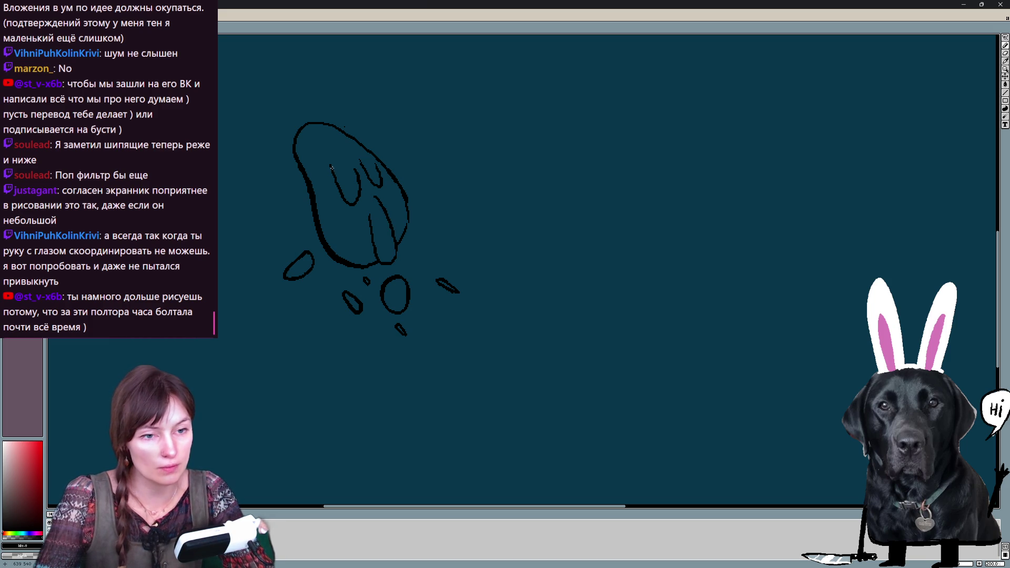
{"action": "left_click_drag", "start_coordinate": [345, 198], "coordinate": [358, 182]}
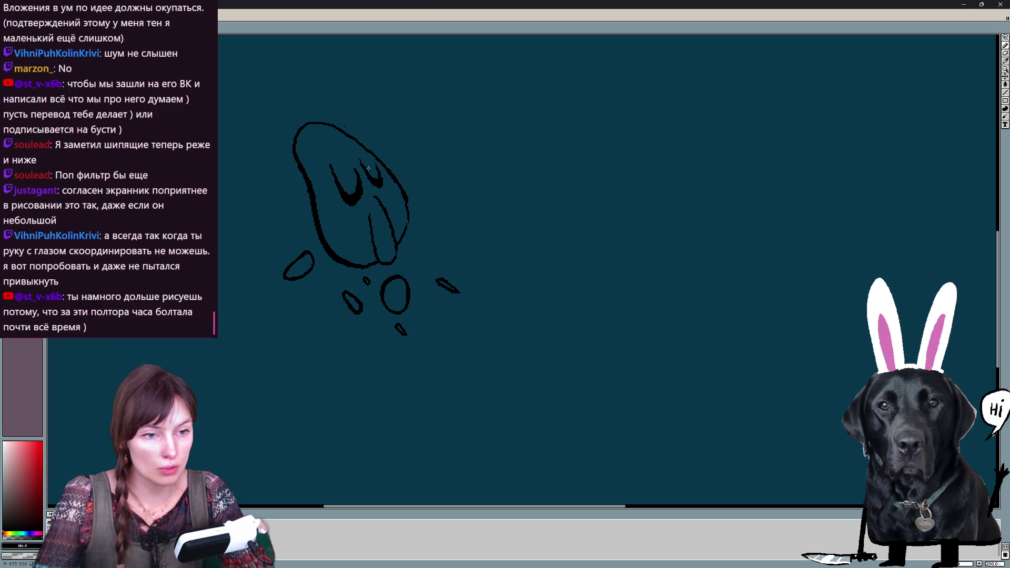
{"action": "key", "text": "Left"}
{"action": "key", "text": "Left"}
{"action": "key", "text": "Left"}
{"action": "key", "text": "Left"}
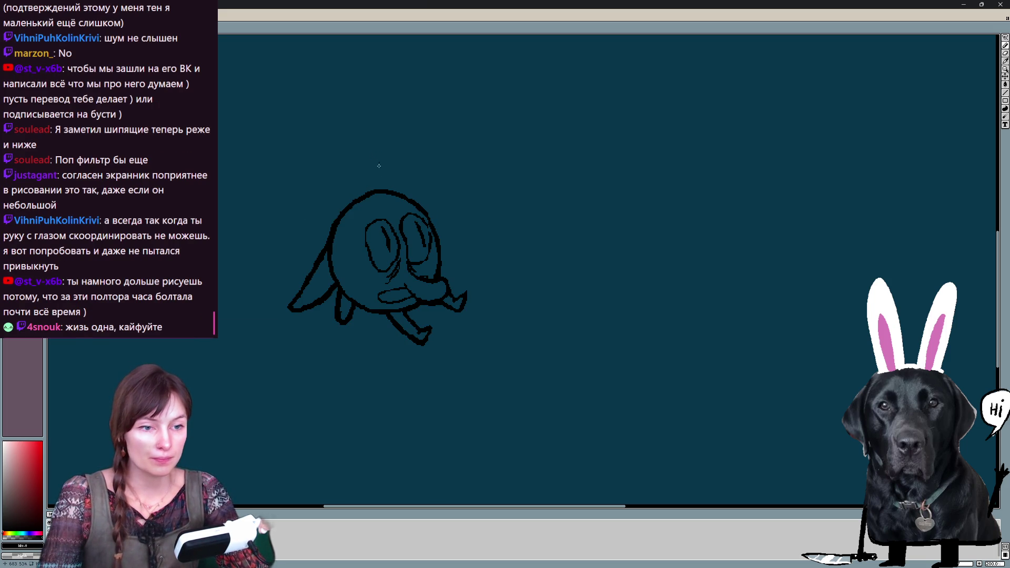
Flip through the sketch and coloured frames to compare, then lasso-select the falling blob sketch
{"action": "key", "text": "Left"}
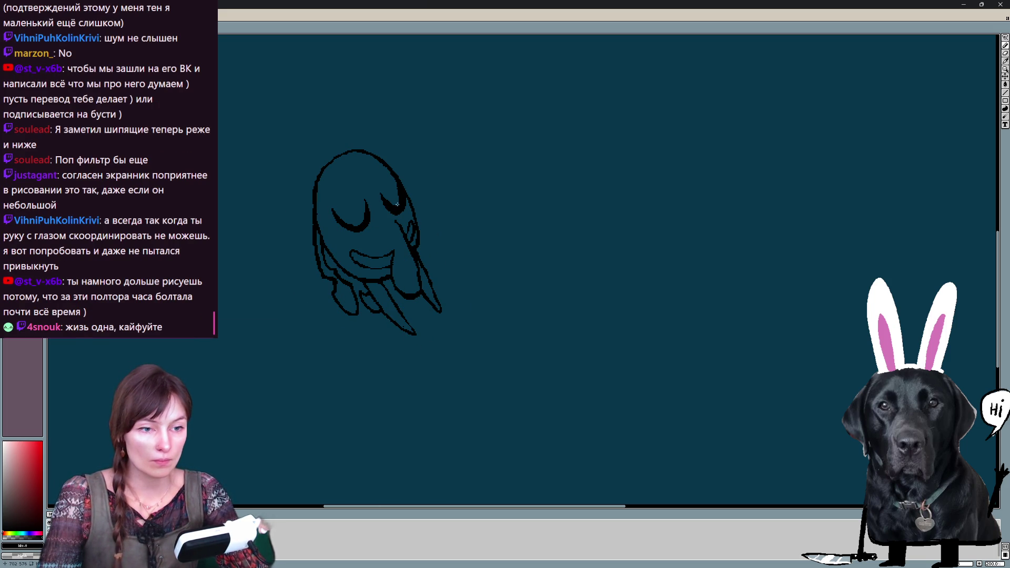
{"action": "key", "text": "Left"}
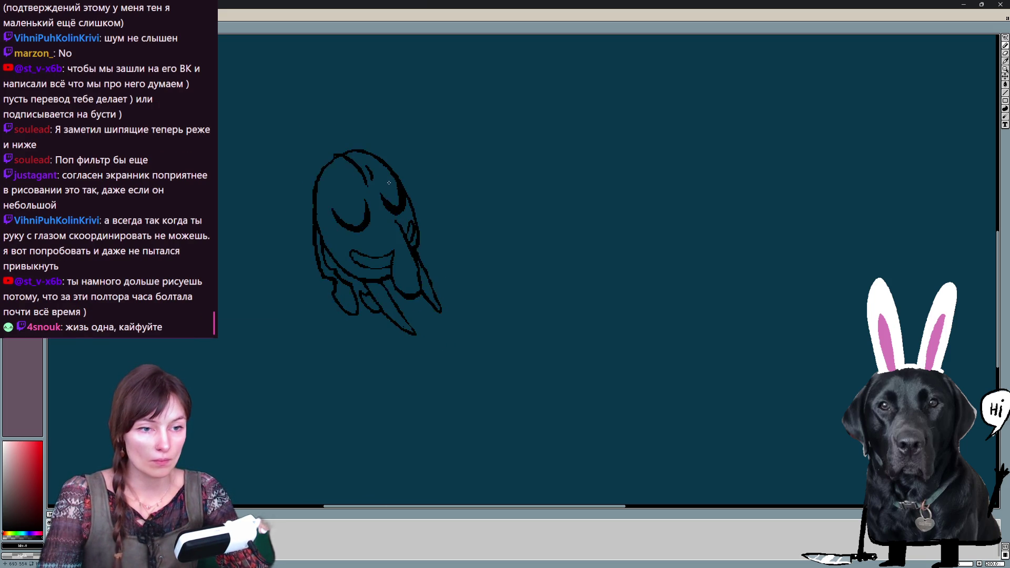
{"action": "key", "text": "Left"}
{"action": "key", "text": "Right"}
{"action": "key", "text": "Right"}
{"action": "key", "text": "Right"}
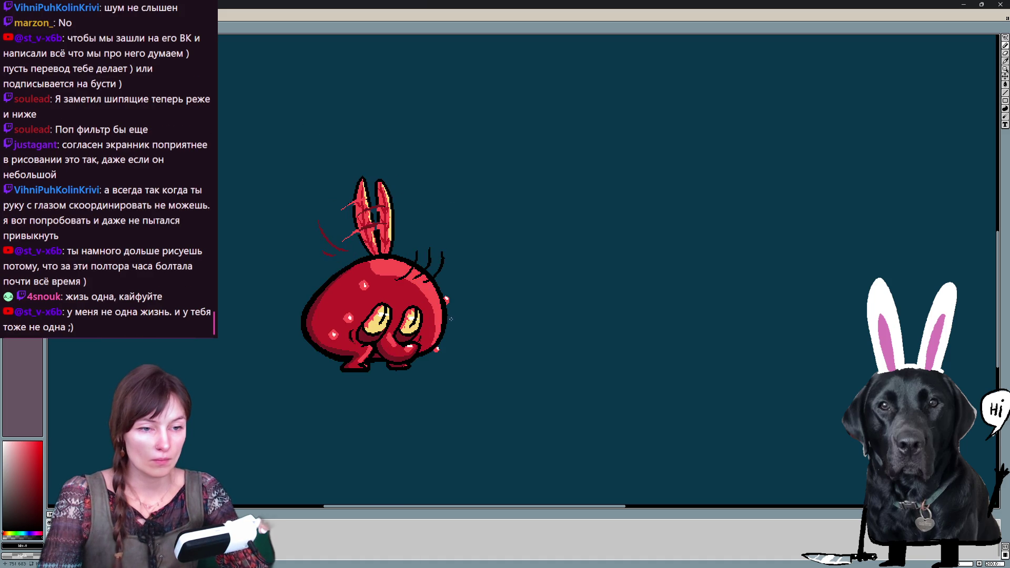
{"action": "key", "text": "Left"}
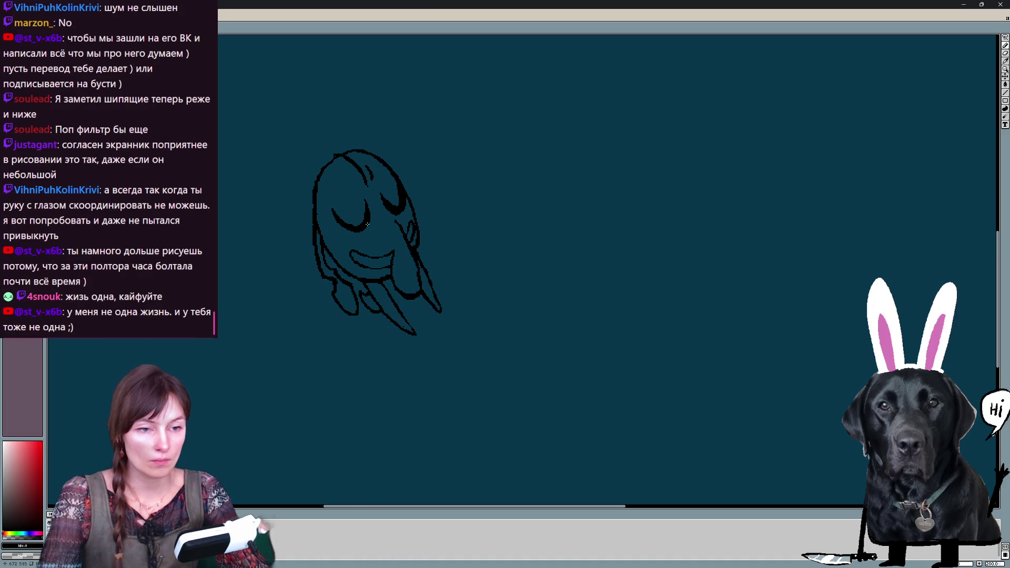
{"action": "key", "text": "Left"}
{"action": "key", "text": "Right"}
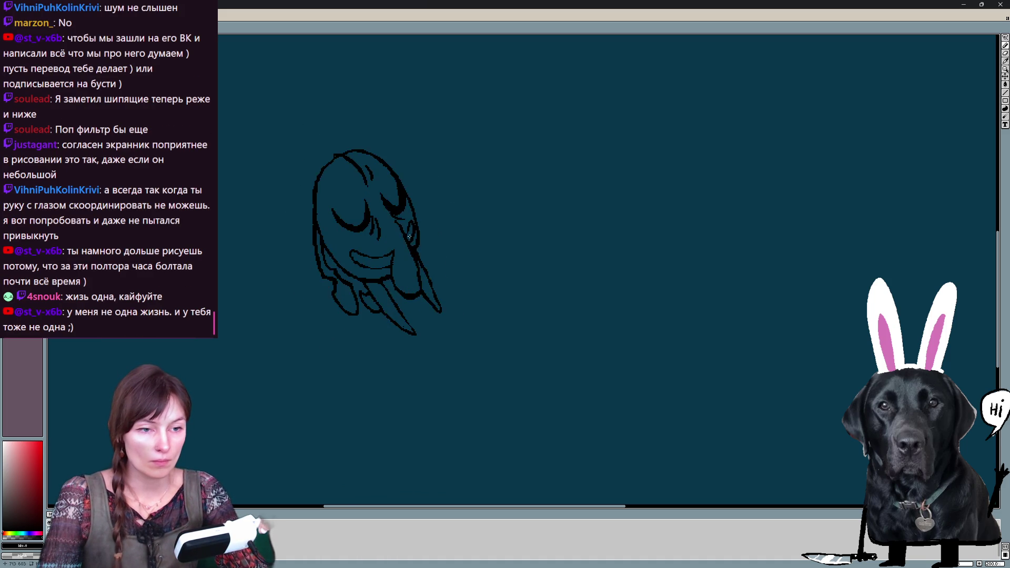
{"action": "key", "text": "Left"}
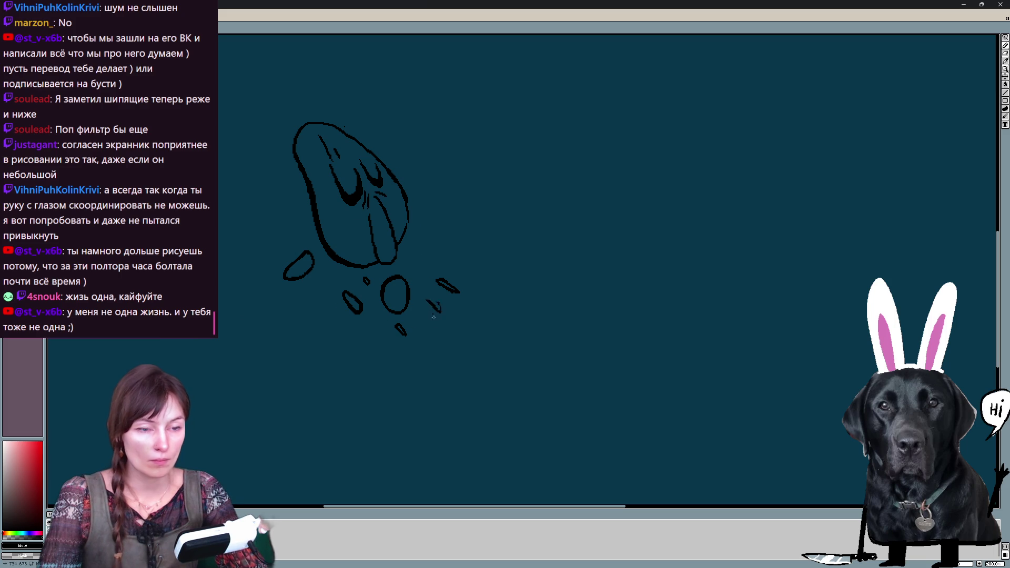
{"action": "key", "text": "Right"}
{"action": "key", "text": "Left"}
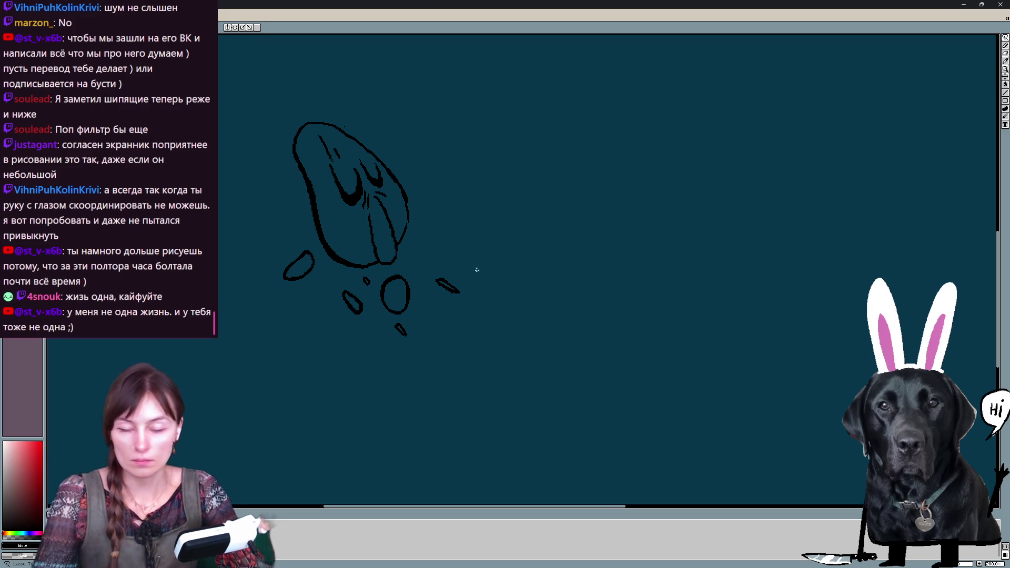
{"action": "left_click_drag", "start_coordinate": [476, 278], "coordinate": [193, 344]}
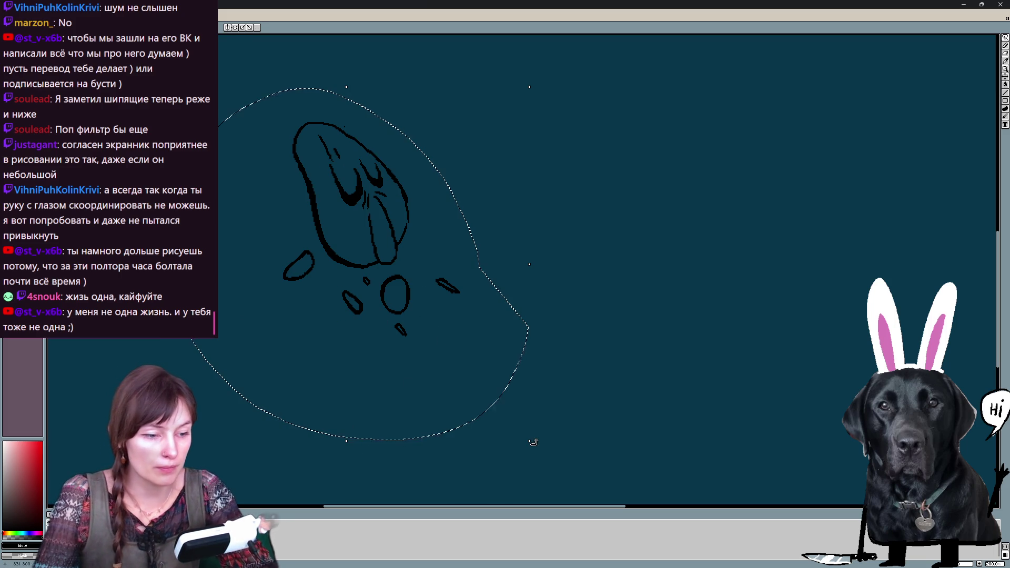
Scale the selected falling blob sketch down slightly and commit the transform
{"action": "left_click_drag", "start_coordinate": [533, 442], "coordinate": [516, 396]}
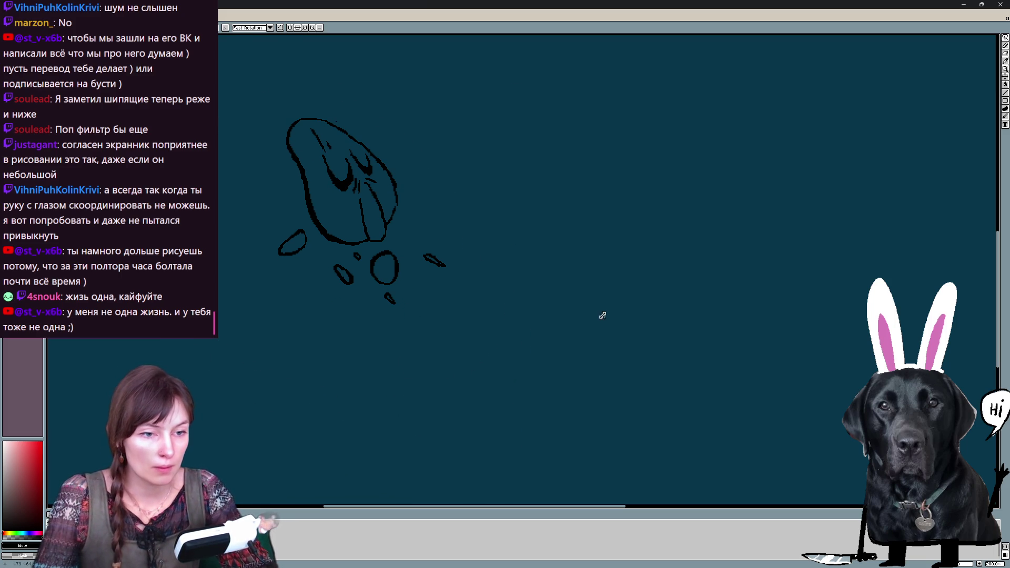
{"action": "key", "text": "Return"}
{"action": "key", "text": "Left"}
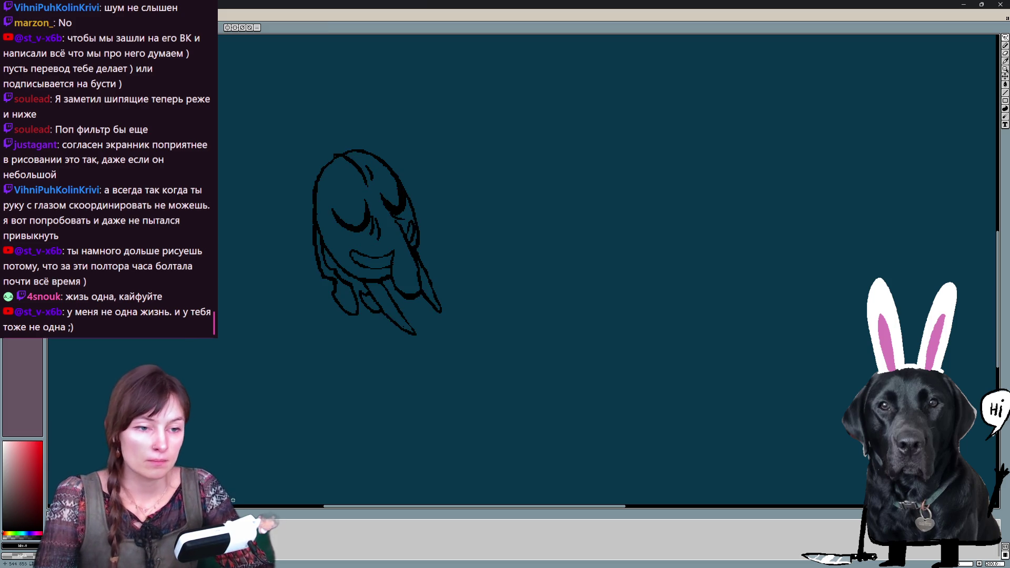
{"action": "key", "text": "Left"}
Lasso the blob sketch and tilt it a little clockwise, then reselect it for another transform
{"action": "left_click_drag", "start_coordinate": [272, 118], "coordinate": [221, 168]}
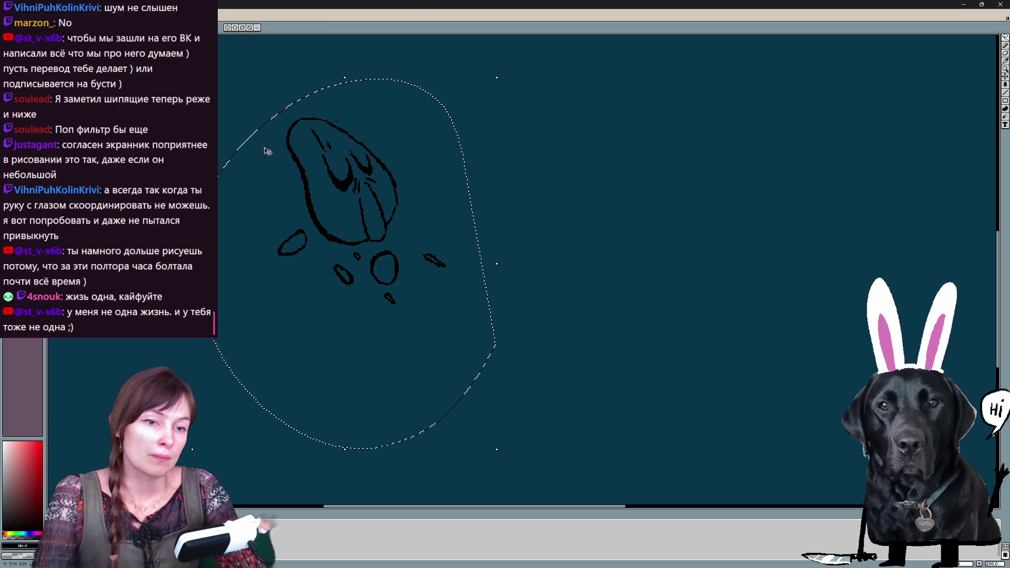
{"action": "key", "text": "ctrl+t"}
{"action": "left_click_drag", "start_coordinate": [352, 78], "coordinate": [376, 82]}
{"action": "key", "text": "Return"}
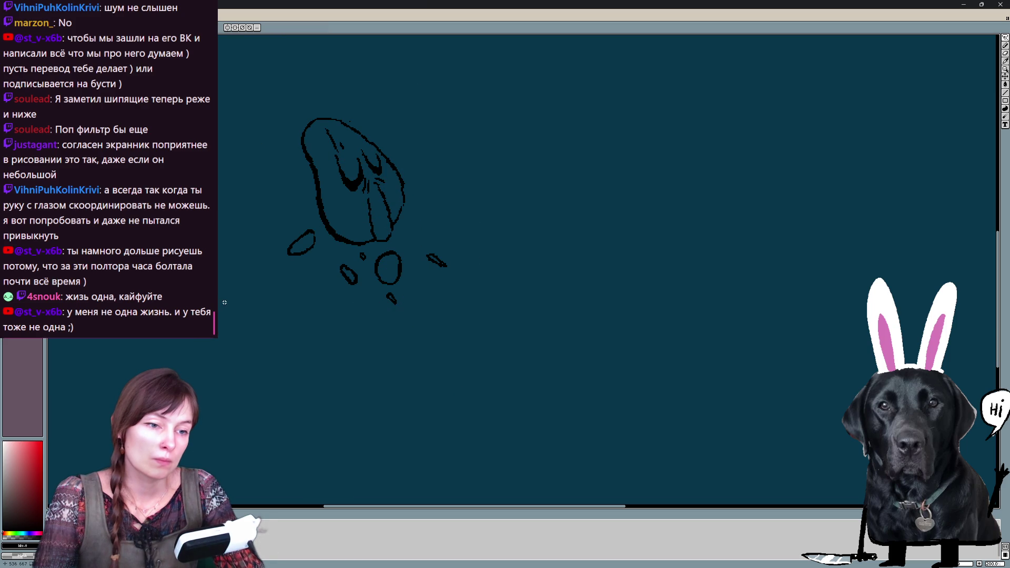
{"action": "left_click_drag", "start_coordinate": [354, 39], "coordinate": [340, 38]}
{"action": "key", "text": "ctrl+t"}
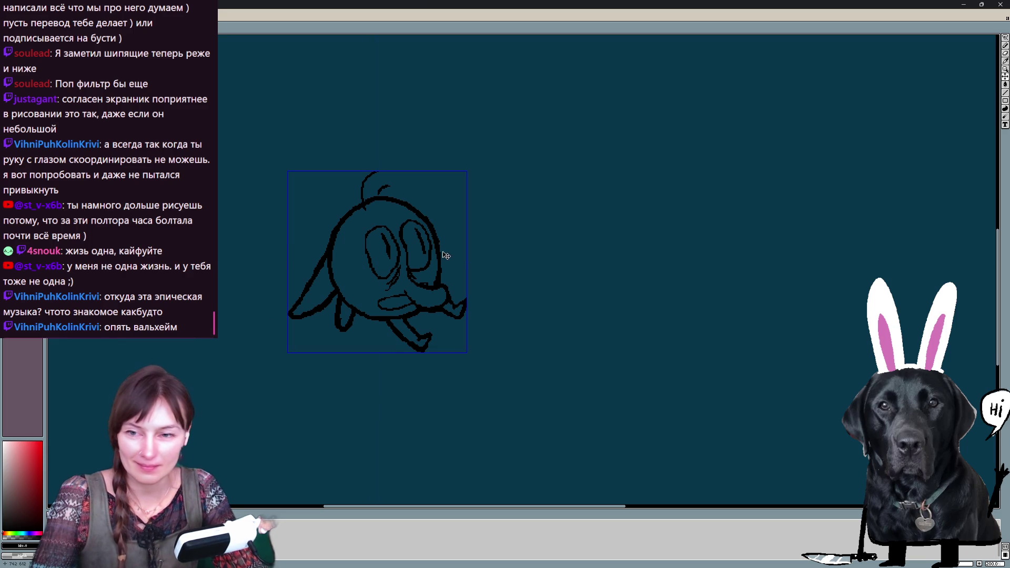
Fix the creature's mouth outline with the eraser, then step to the ghost sketch frame
{"action": "left_click_drag", "start_coordinate": [498, 261], "coordinate": [486, 258]}
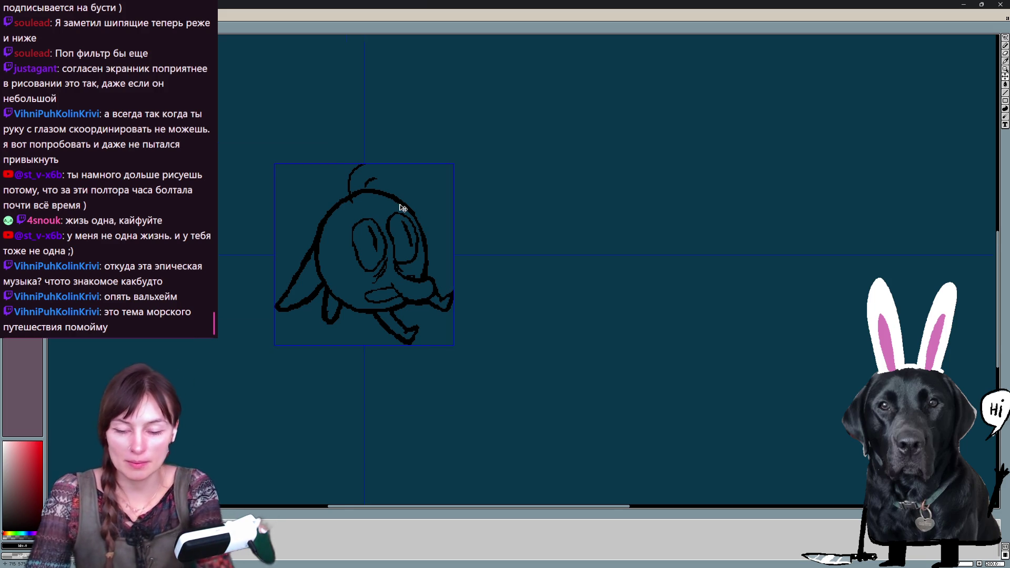
{"action": "scroll", "coordinate": [411, 200], "scroll_direction": "up", "scroll_amount": 2}
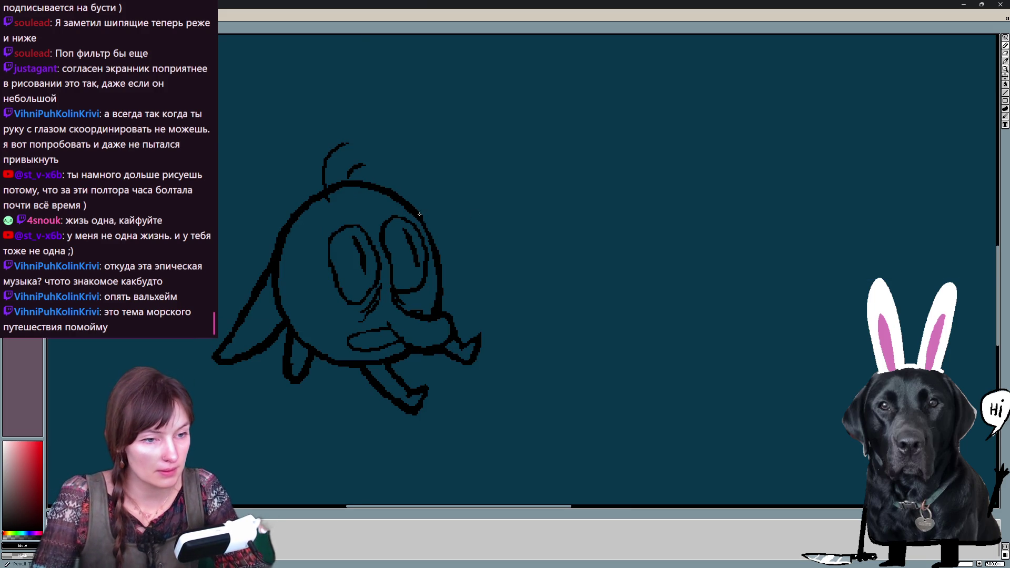
{"action": "key", "text": "e"}
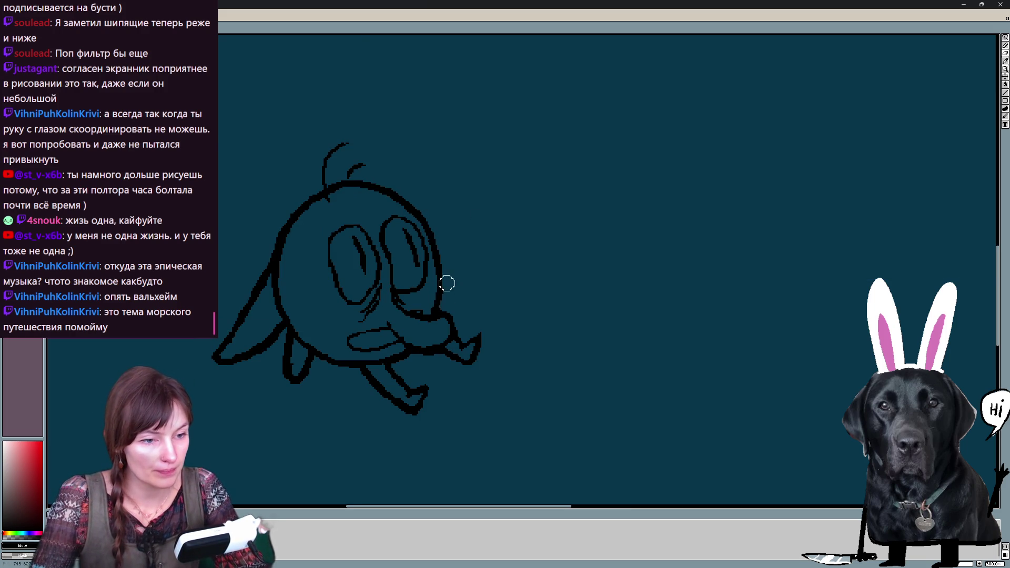
{"action": "left_click_drag", "start_coordinate": [444, 297], "coordinate": [458, 330]}
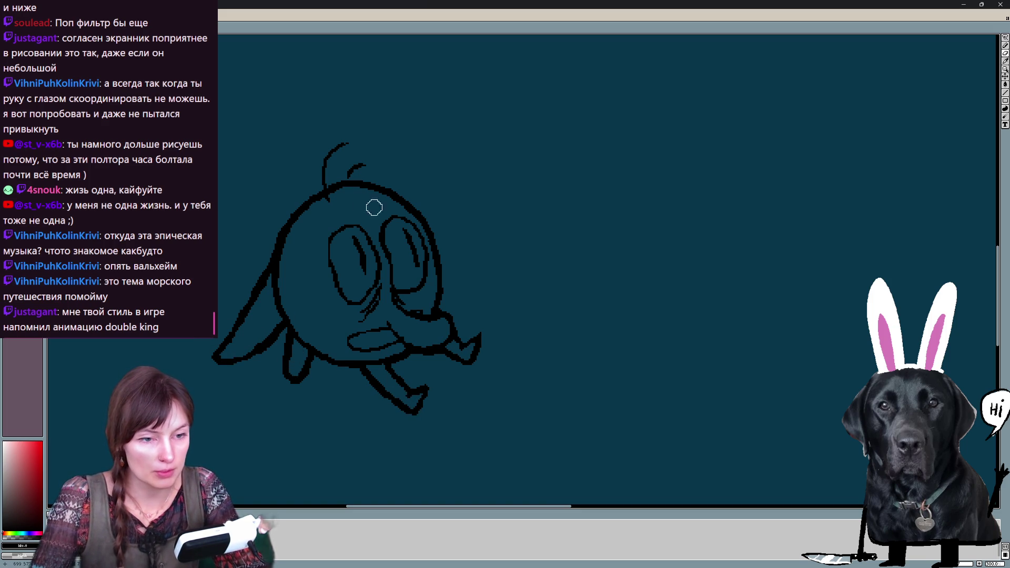
{"action": "key", "text": "Right"}
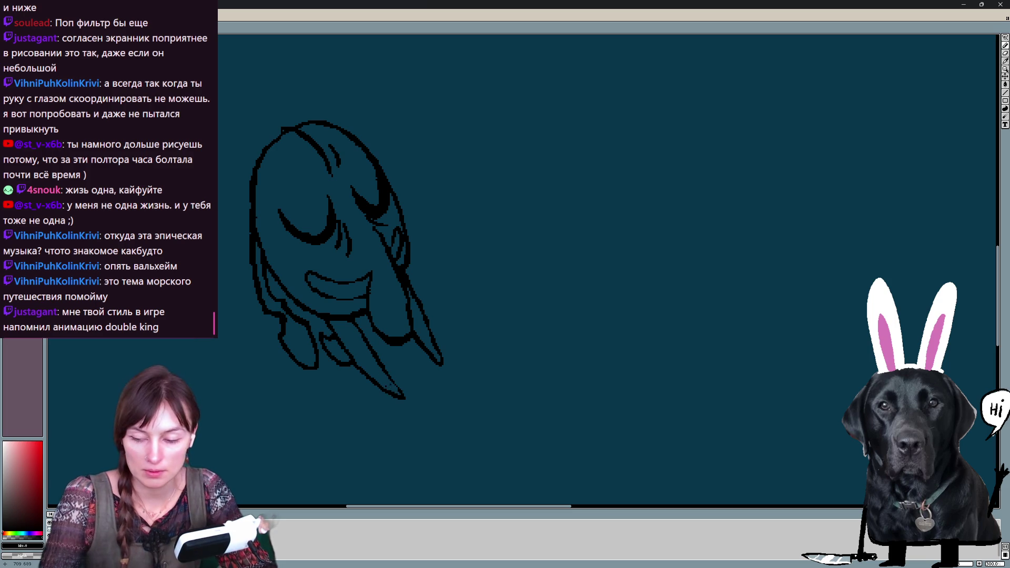
Step to the falling blob frame with its droplets and switch to the eraser
{"action": "key", "text": "Right"}
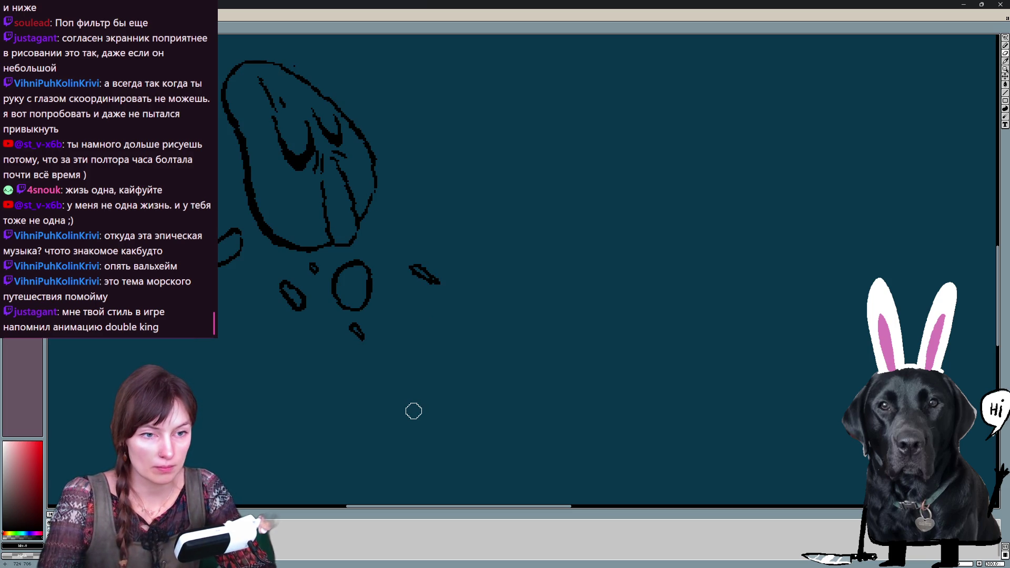
{"action": "left_click_drag", "start_coordinate": [420, 363], "coordinate": [463, 409]}
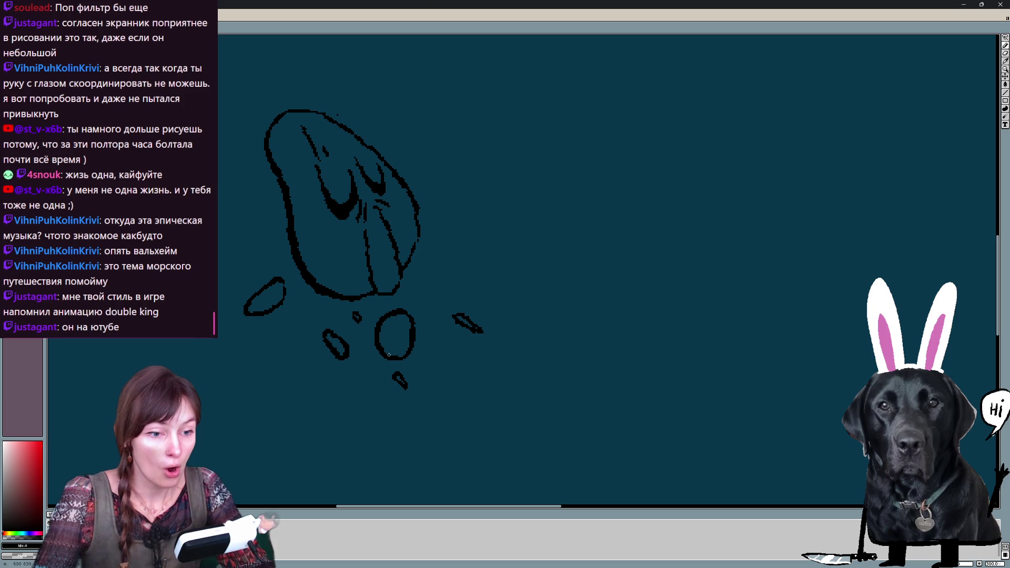
{"action": "scroll", "coordinate": [409, 338], "scroll_direction": "up", "scroll_amount": 2}
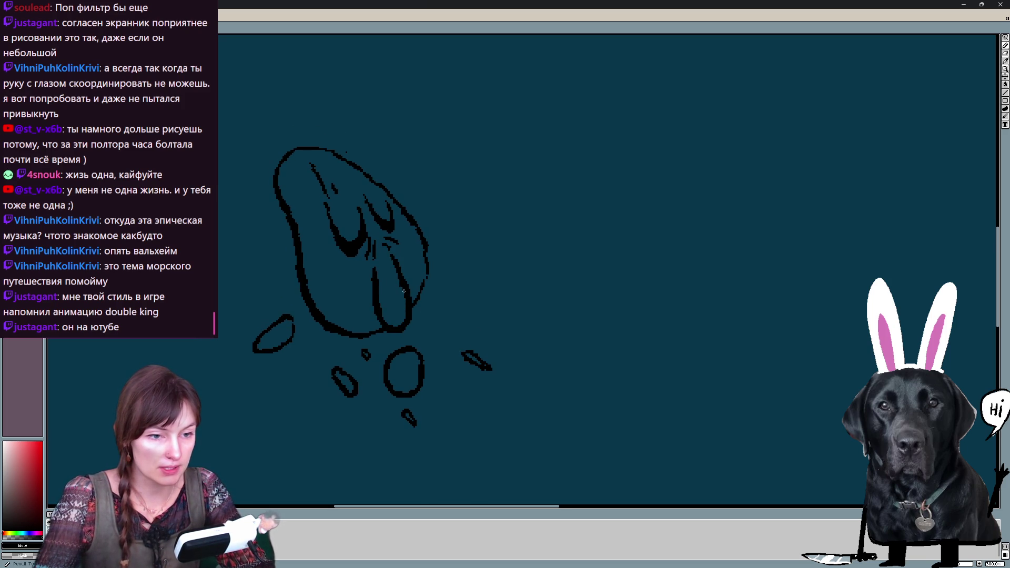
{"action": "scroll", "coordinate": [371, 198], "scroll_direction": "up", "scroll_amount": 2}
{"action": "key", "text": "e"}
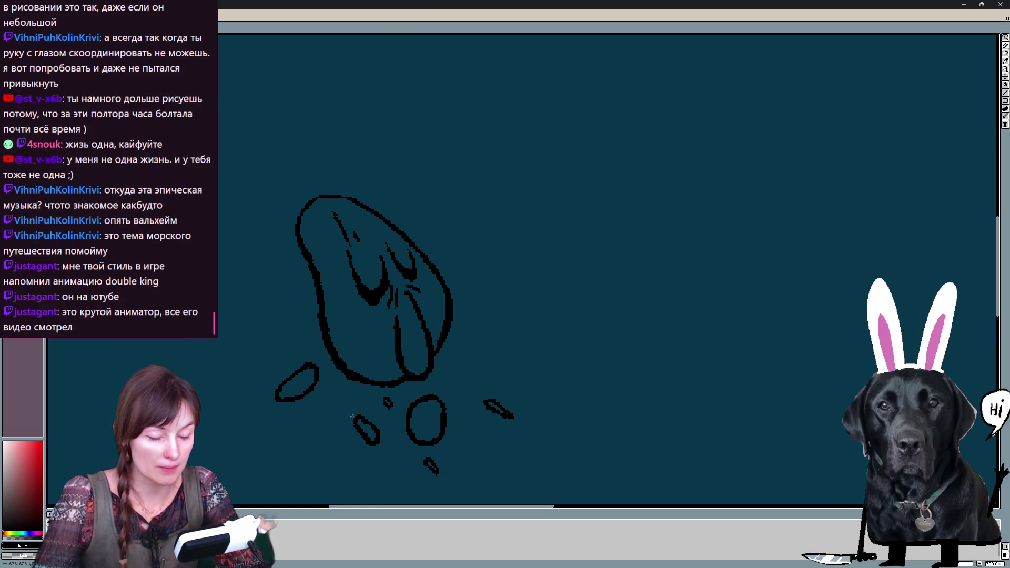
{"action": "key", "text": "e"}
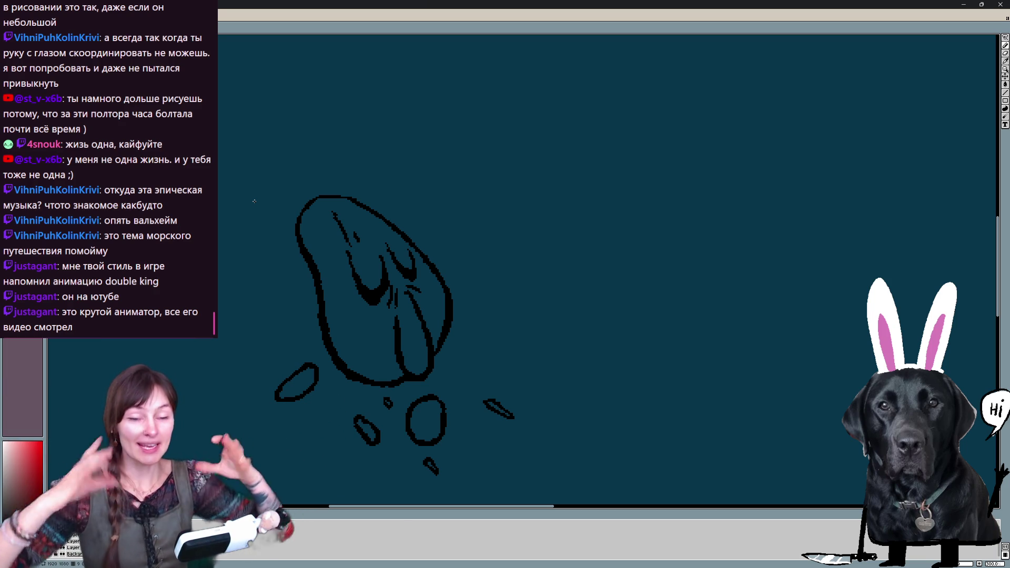
Erase stray strokes at the top of the blob and flip through neighbouring frames to compare
{"action": "left_click_drag", "start_coordinate": [346, 219], "coordinate": [338, 223]}
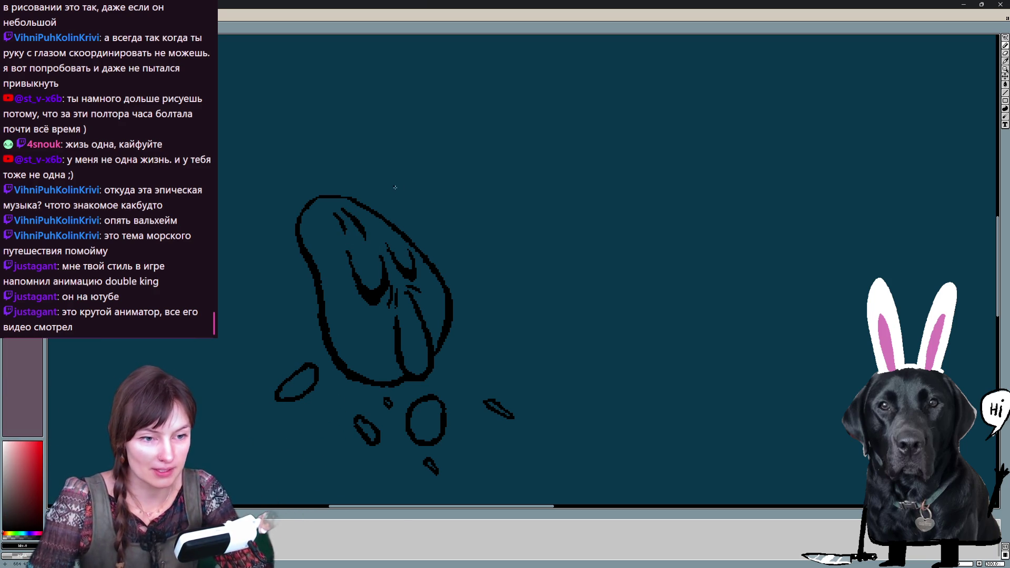
{"action": "key", "text": "Right"}
{"action": "key", "text": "Right"}
{"action": "key", "text": "Right"}
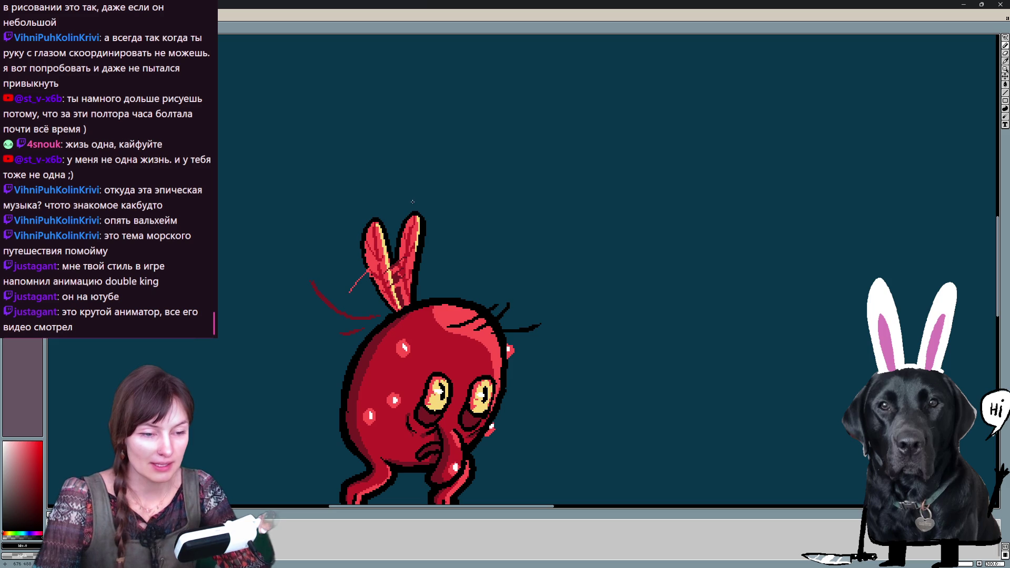
{"action": "key", "text": "Left"}
{"action": "key", "text": "Right"}
{"action": "key", "text": "Right"}
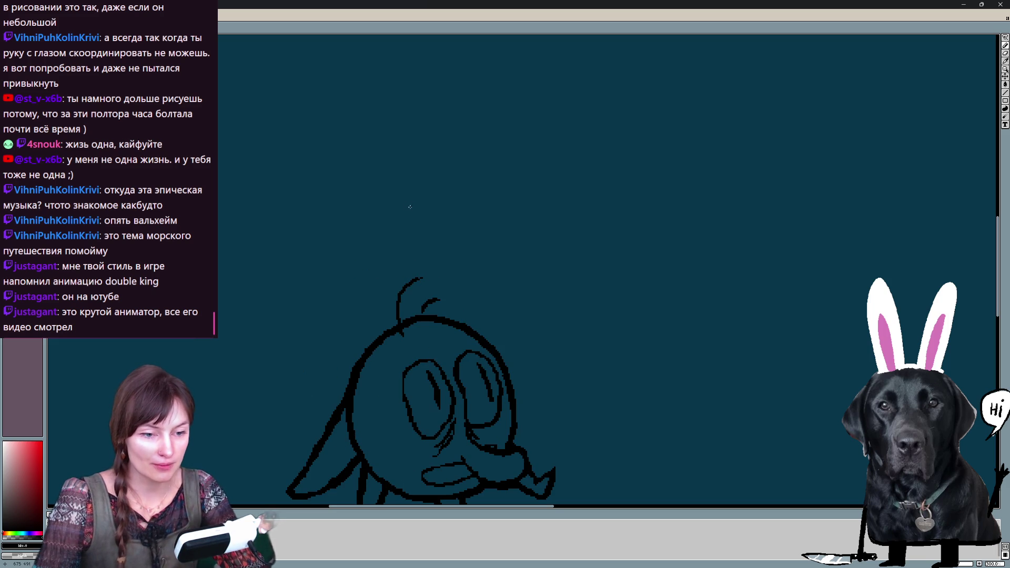
{"action": "key", "text": "Right"}
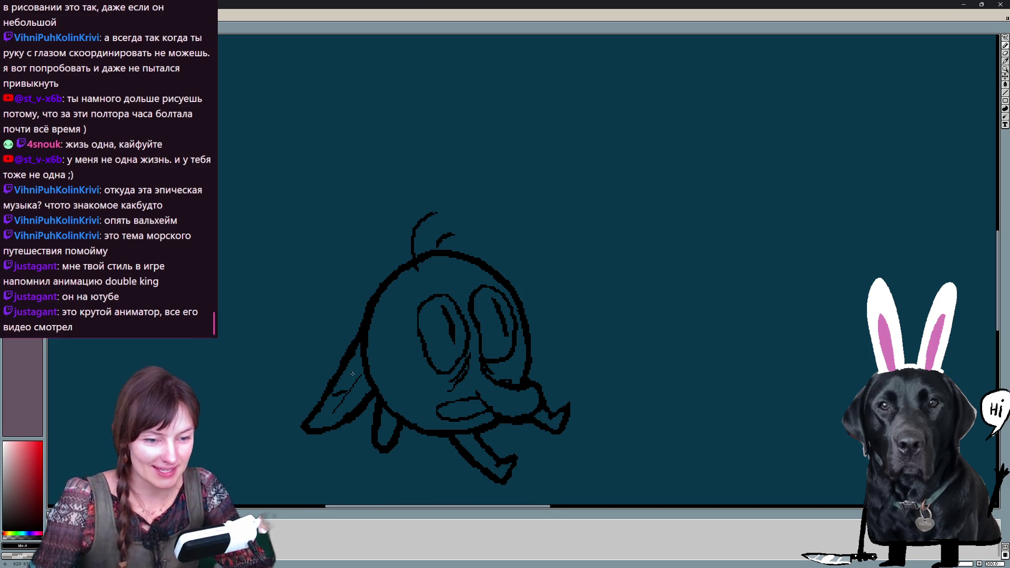
{"action": "left_click_drag", "start_coordinate": [345, 401], "coordinate": [359, 371]}
{"action": "left_click_drag", "start_coordinate": [336, 413], "coordinate": [365, 367]}
{"action": "key", "text": "Right"}
{"action": "key", "text": "Left"}
{"action": "key", "text": "Left"}
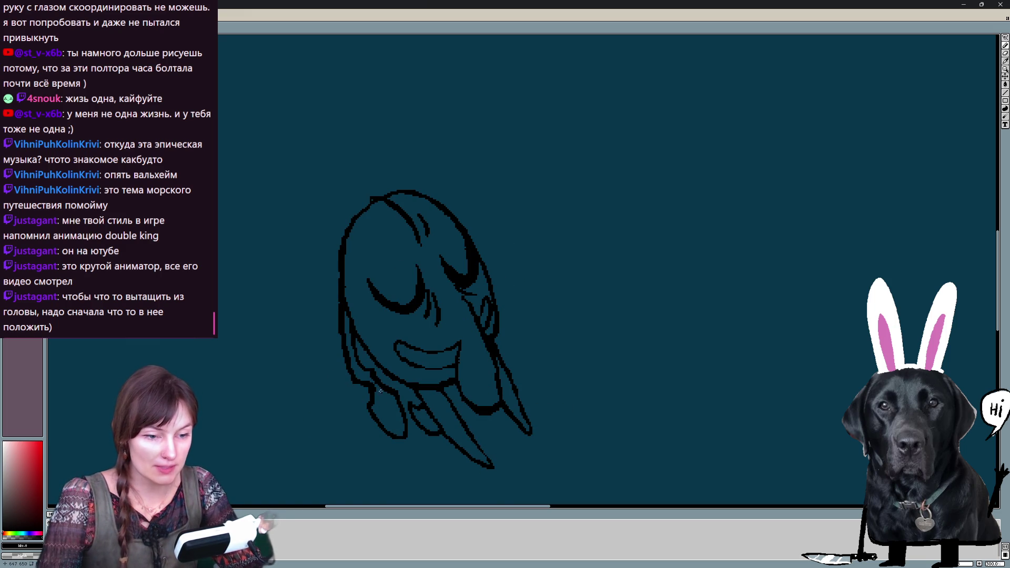
{"action": "key", "text": "Left"}
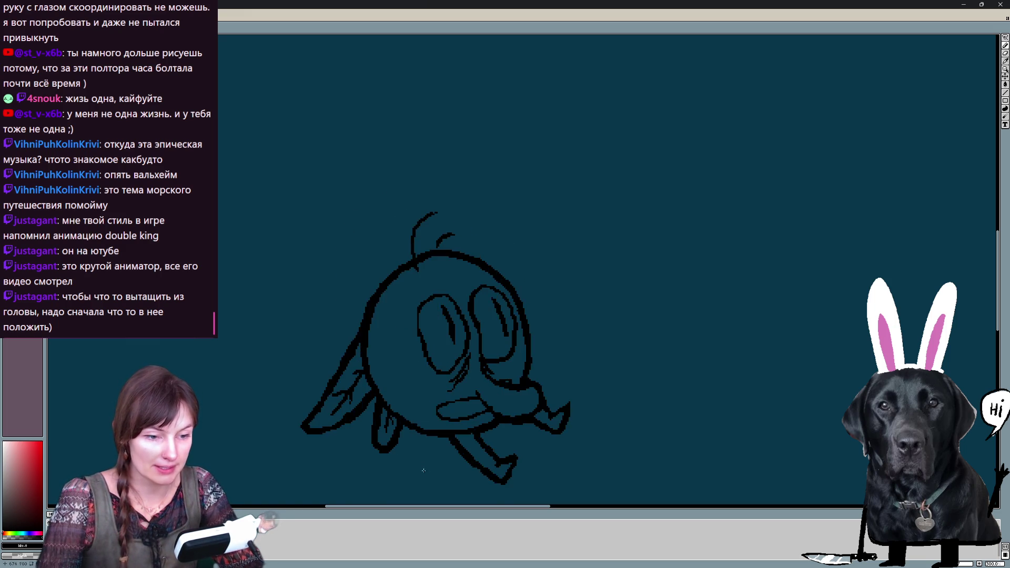
{"action": "key", "text": "Left"}
Add short pencil strokes and a thin curved line around the droplets left of the blob
{"action": "left_click_drag", "start_coordinate": [315, 319], "coordinate": [324, 308]}
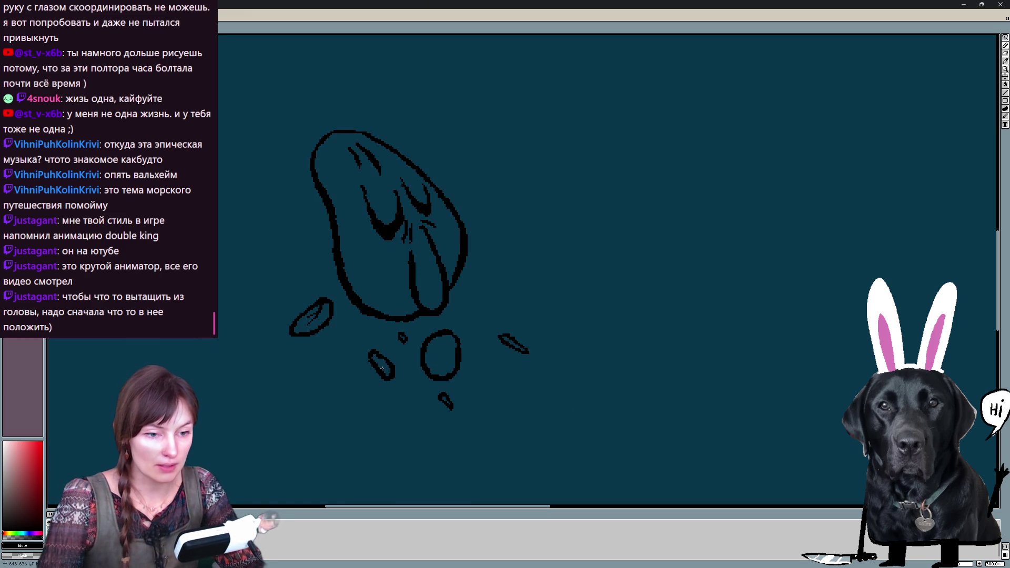
{"action": "key", "text": "Left"}
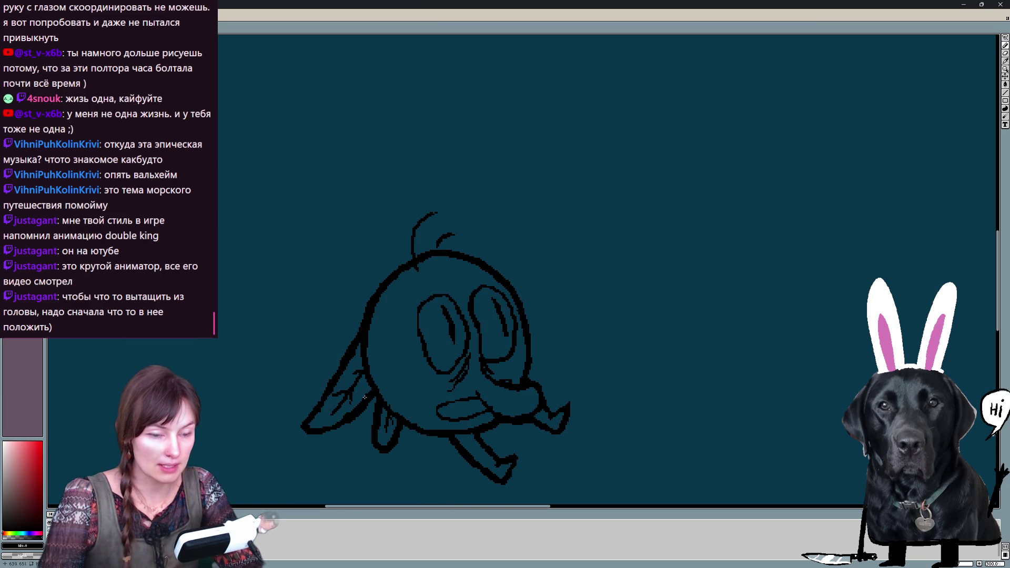
{"action": "left_click_drag", "start_coordinate": [311, 378], "coordinate": [312, 384]}
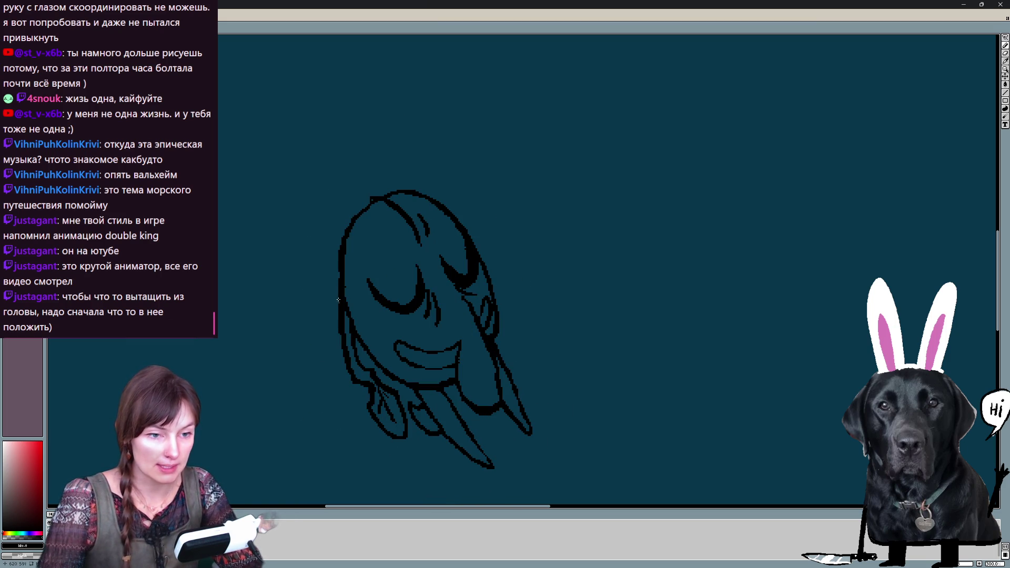
{"action": "left_click_drag", "start_coordinate": [305, 343], "coordinate": [351, 397]}
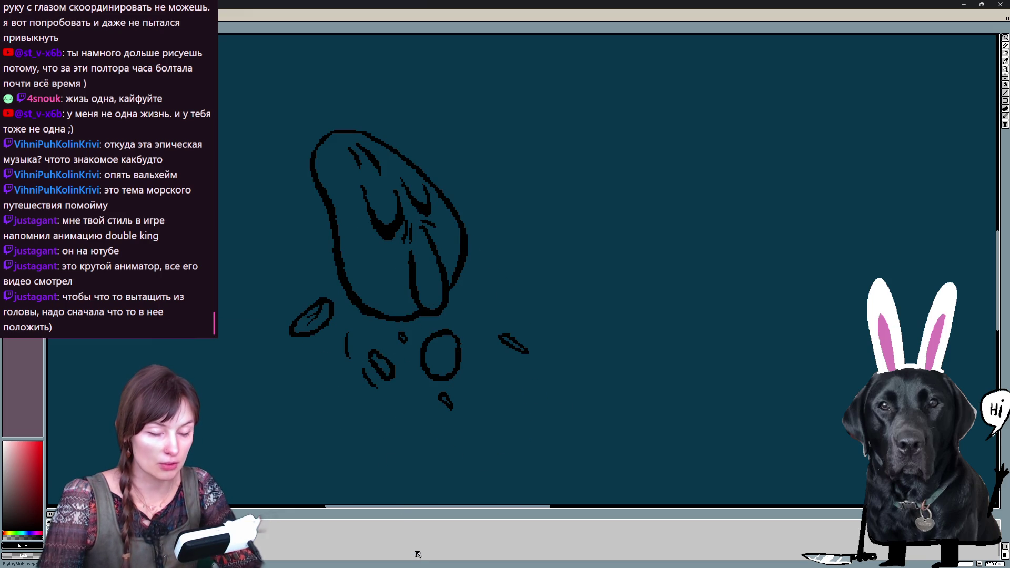
{"action": "left_click_drag", "start_coordinate": [366, 378], "coordinate": [374, 390]}
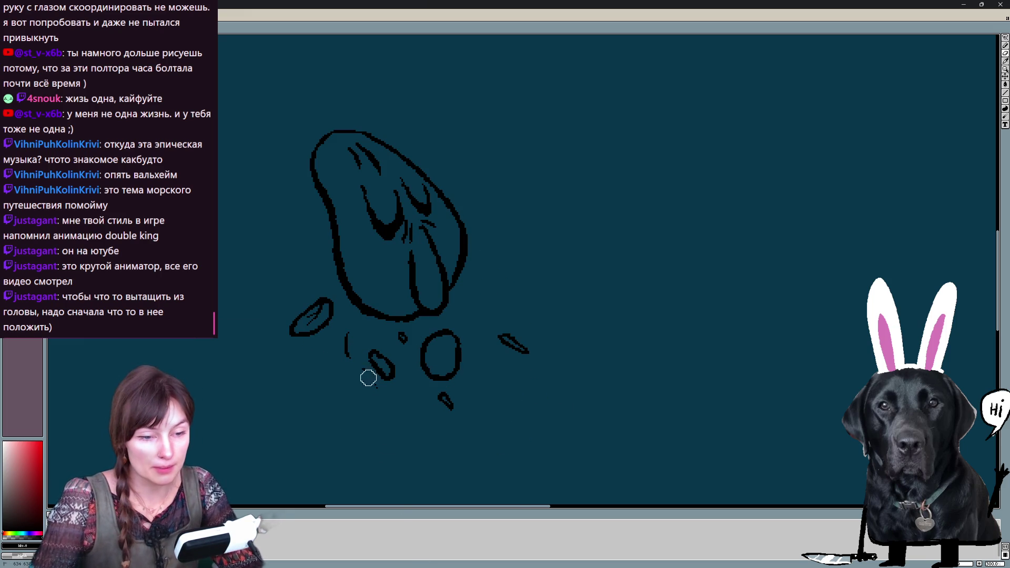
{"action": "key", "text": "v"}
{"action": "key", "text": "b"}
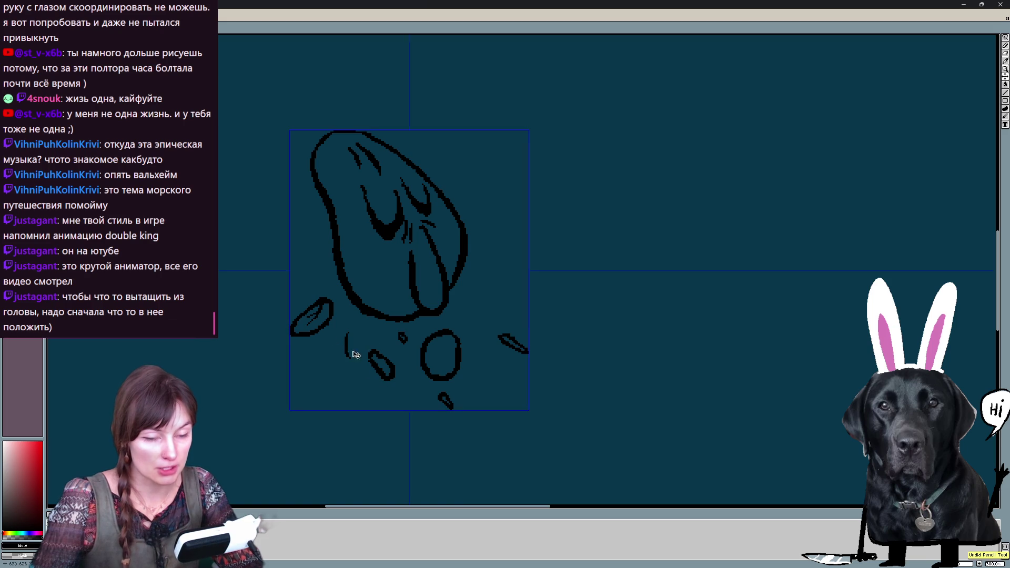
{"action": "key", "text": "ctrl+z"}
{"action": "left_click_drag", "start_coordinate": [344, 343], "coordinate": [371, 352]}
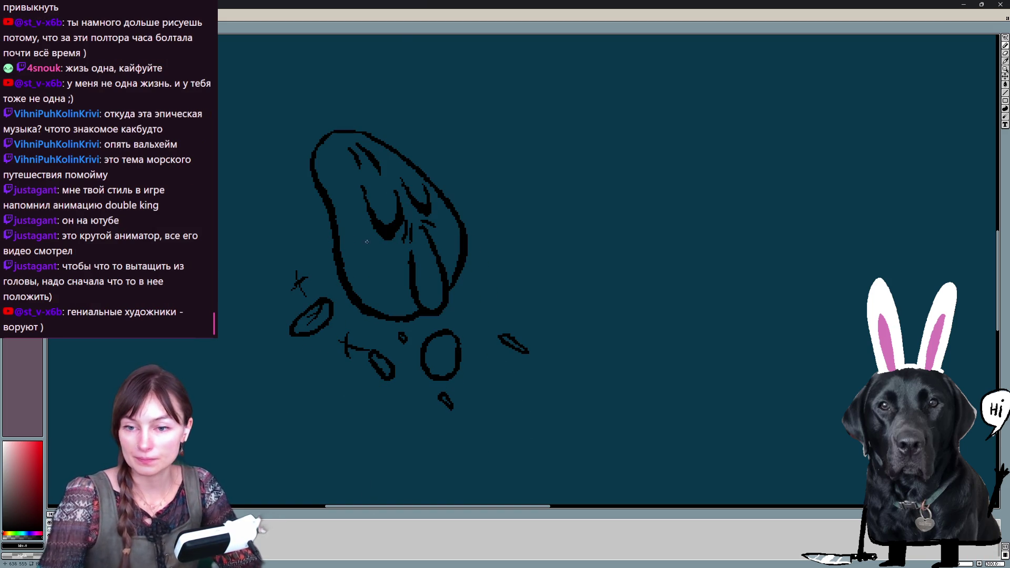
Redraw the blob's wide open mouth with an inner lip line, then move to the fish-like sketch frame
{"action": "left_click_drag", "start_coordinate": [412, 266], "coordinate": [406, 273]}
{"action": "key", "text": "ctrl+t"}
{"action": "key", "text": "ctrl+z"}
{"action": "left_click_drag", "start_coordinate": [359, 269], "coordinate": [411, 299]}
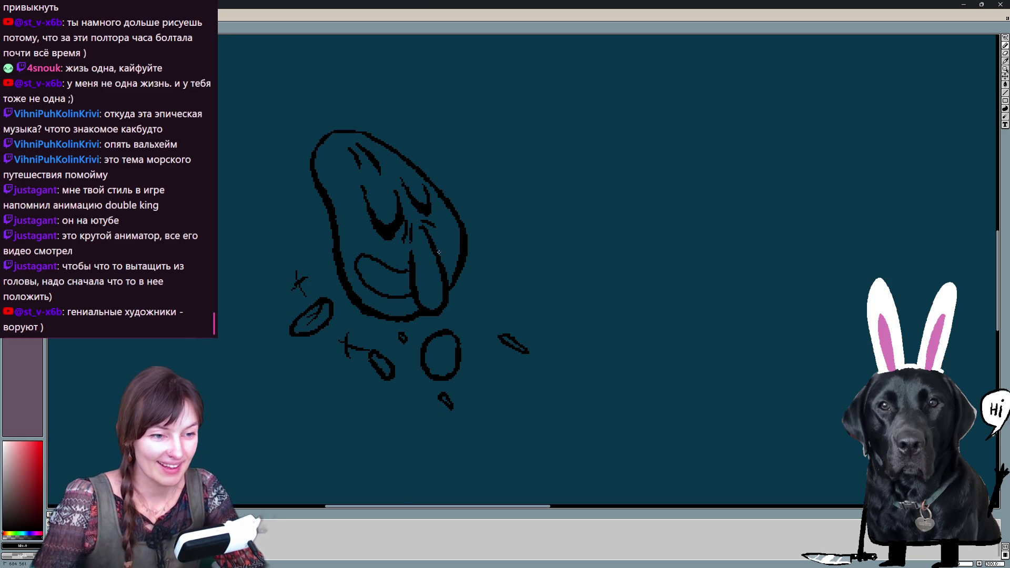
{"action": "key", "text": "Left"}
{"action": "key", "text": "Right"}
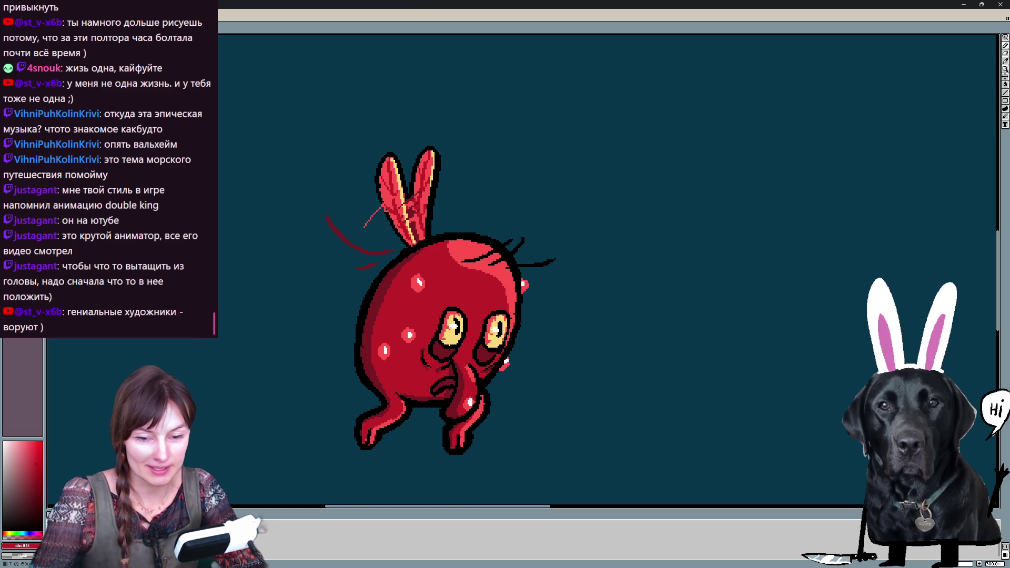
{"action": "key", "text": "Right"}
{"action": "left_click_drag", "start_coordinate": [409, 287], "coordinate": [394, 391]}
Trace the stretched creature's body and head edges in red and fill the body solid red
{"action": "key", "text": "ctrl+z"}
{"action": "left_click_drag", "start_coordinate": [312, 424], "coordinate": [354, 361]}
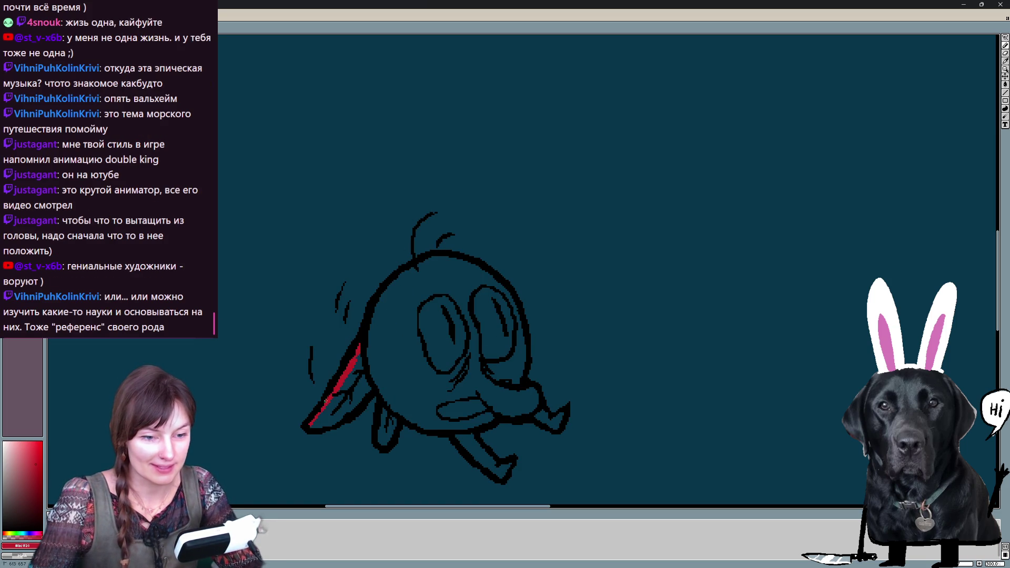
{"action": "left_click_drag", "start_coordinate": [312, 425], "coordinate": [361, 400]}
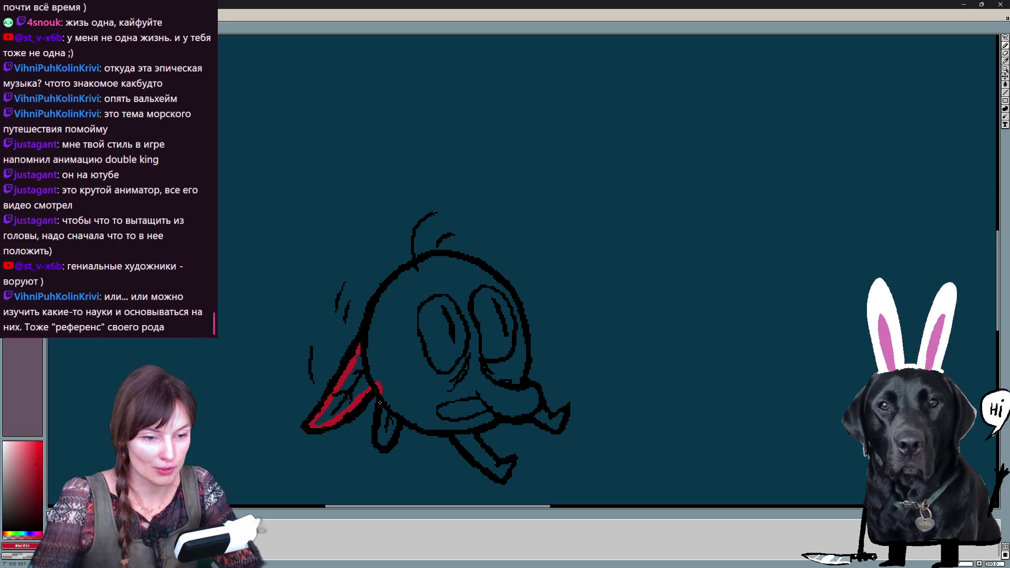
{"action": "mouse_move", "coordinate": [400, 413]}
{"action": "left_mouse_down"}
{"action": "mouse_move", "coordinate": [449, 427]}
{"action": "mouse_move", "coordinate": [506, 474]}
{"action": "left_mouse_up"}
{"action": "left_click_drag", "start_coordinate": [467, 427], "coordinate": [509, 411]}
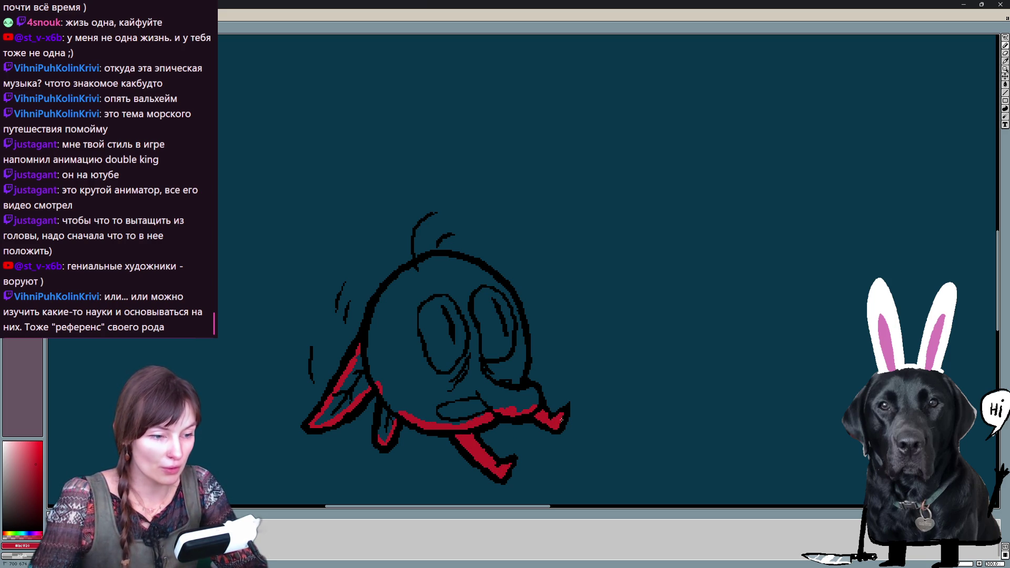
{"action": "mouse_move", "coordinate": [525, 378]}
{"action": "left_mouse_down"}
{"action": "mouse_move", "coordinate": [522, 315]}
{"action": "mouse_move", "coordinate": [478, 264]}
{"action": "mouse_move", "coordinate": [455, 259]}
{"action": "left_mouse_up"}
{"action": "left_click_drag", "start_coordinate": [366, 328], "coordinate": [428, 261]}
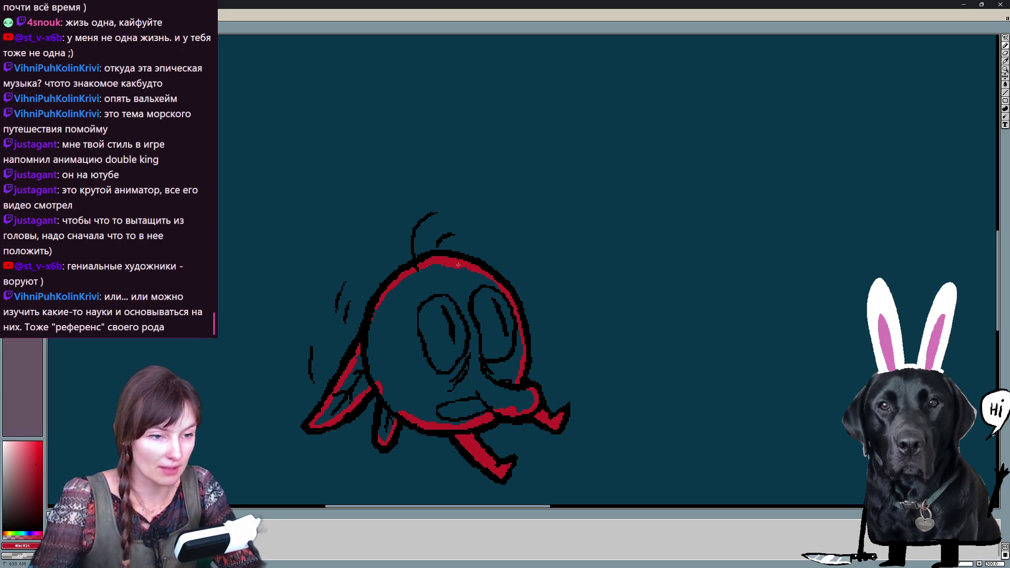
{"action": "left_click", "coordinate": [470, 359]}
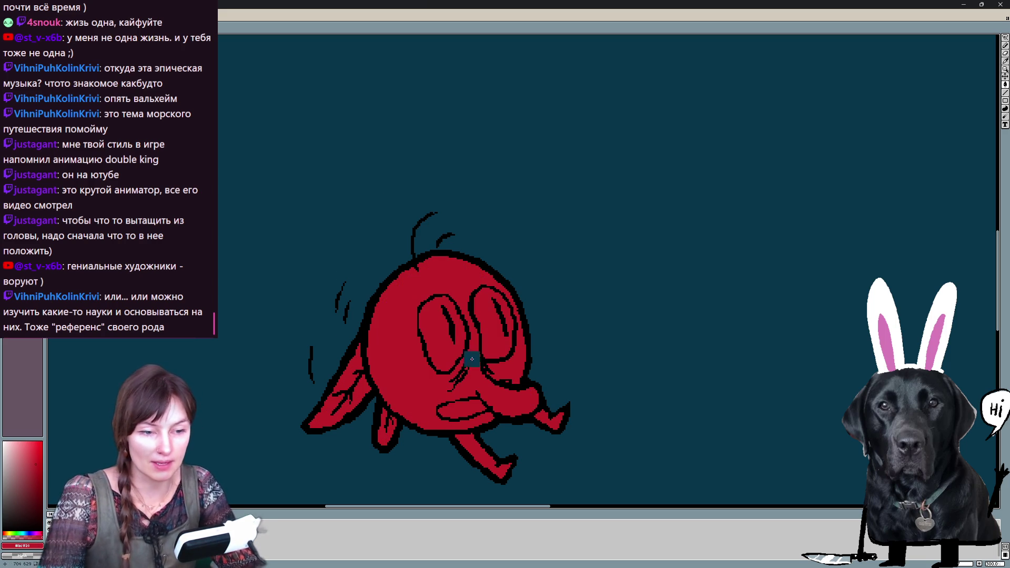
On the next frame, outline and fill the body and both limbs with solid red
{"action": "key", "text": "Right"}
{"action": "left_click_drag", "start_coordinate": [347, 304], "coordinate": [358, 370]}
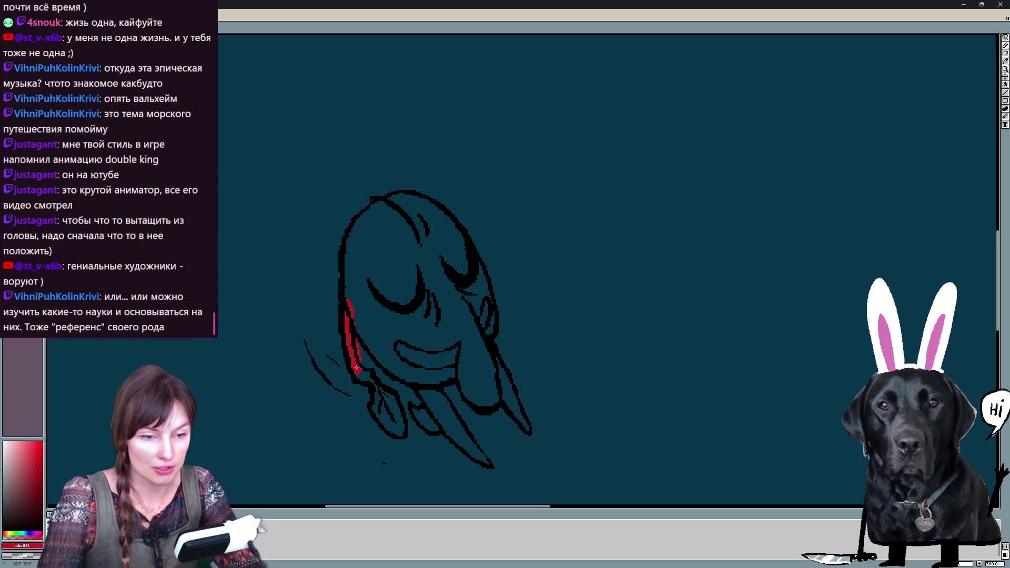
{"action": "mouse_move", "coordinate": [376, 407]}
{"action": "left_mouse_down"}
{"action": "mouse_move", "coordinate": [403, 434]}
{"action": "mouse_move", "coordinate": [393, 393]}
{"action": "left_mouse_up"}
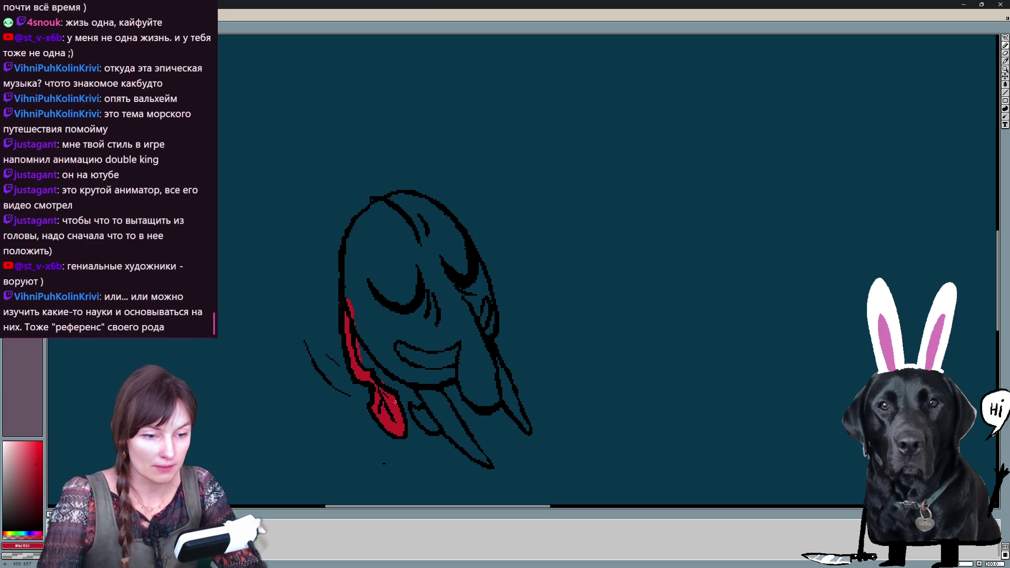
{"action": "left_click", "coordinate": [421, 411]}
{"action": "left_click_drag", "start_coordinate": [424, 385], "coordinate": [477, 454]}
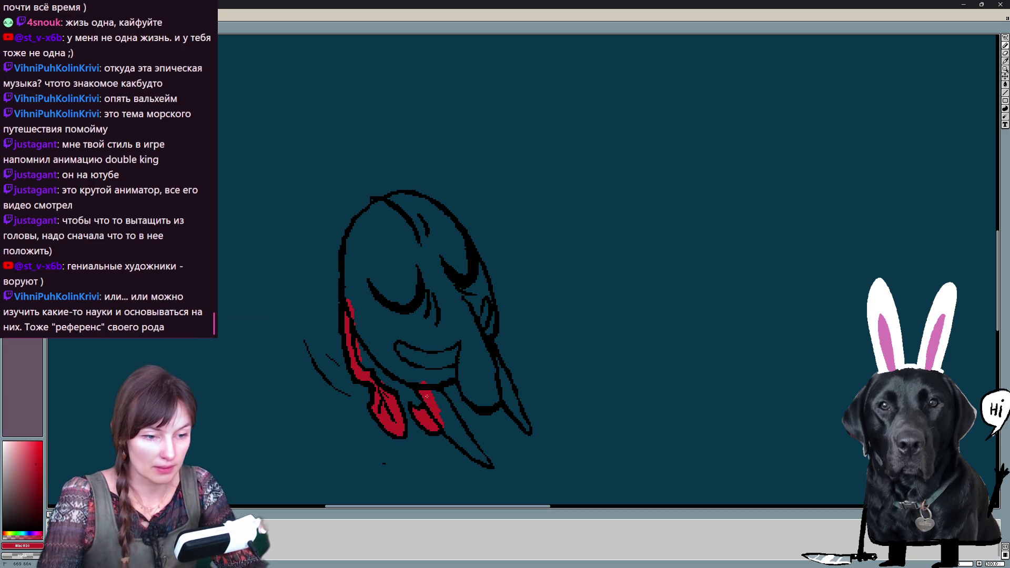
{"action": "left_click", "coordinate": [454, 424]}
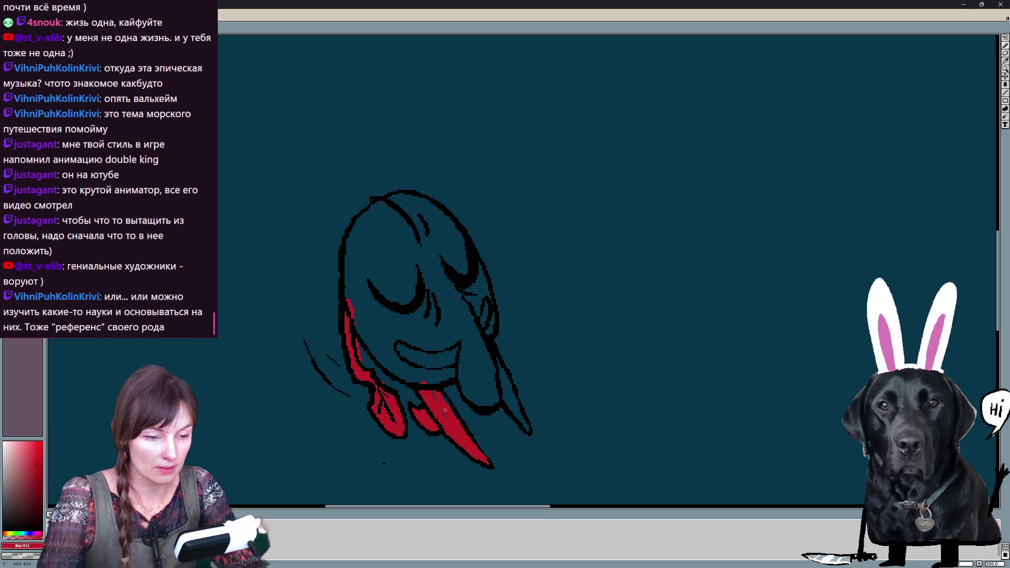
{"action": "left_click", "coordinate": [429, 379]}
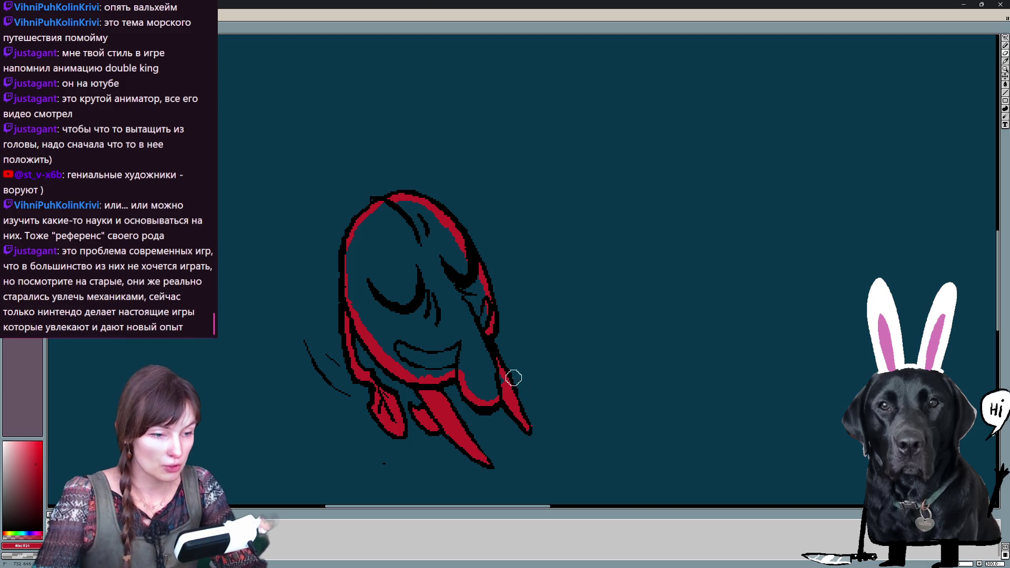
{"action": "key", "text": "Right"}
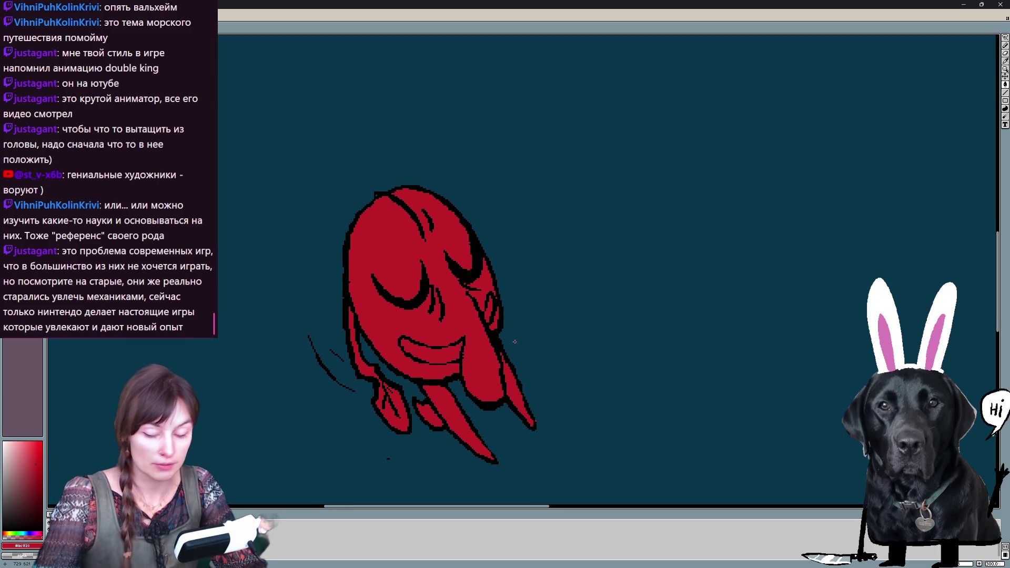
Fill the scattered splash fragments and the face interior red on the following frame
{"action": "key", "text": "Right"}
{"action": "left_click", "coordinate": [446, 347]}
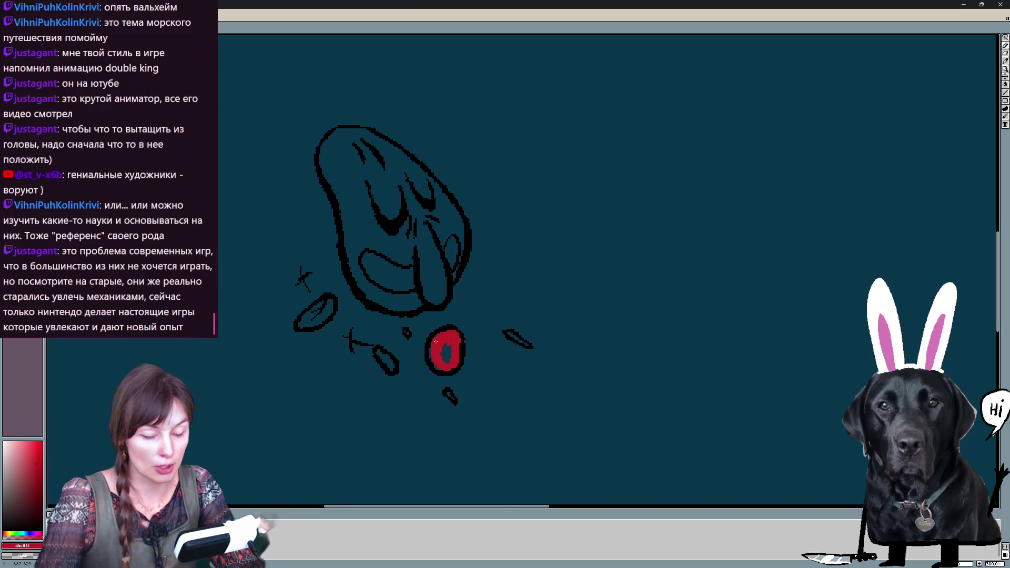
{"action": "left_click", "coordinate": [443, 352]}
{"action": "left_click", "coordinate": [448, 396]}
{"action": "left_click", "coordinate": [514, 338]}
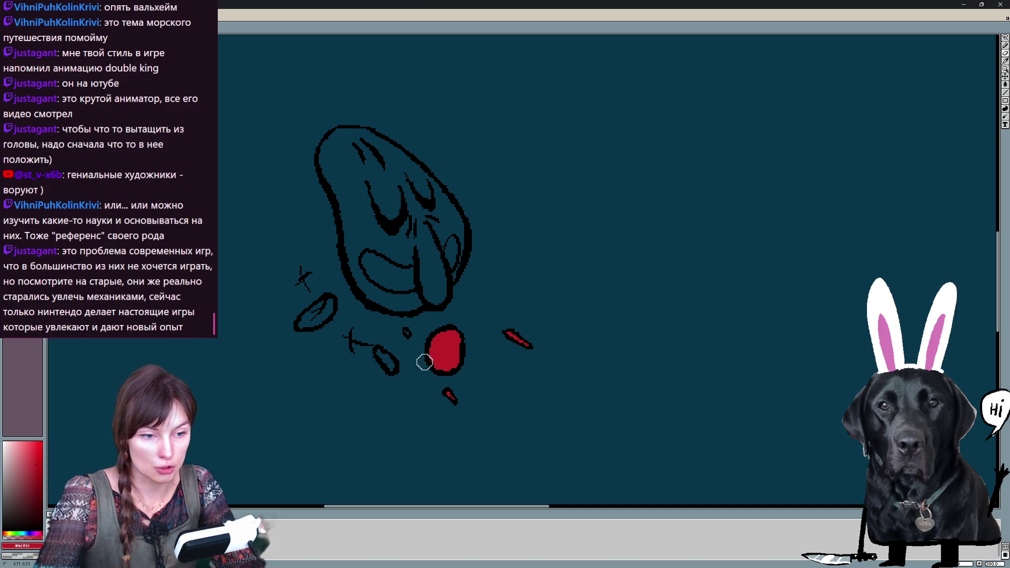
{"action": "left_click", "coordinate": [386, 362]}
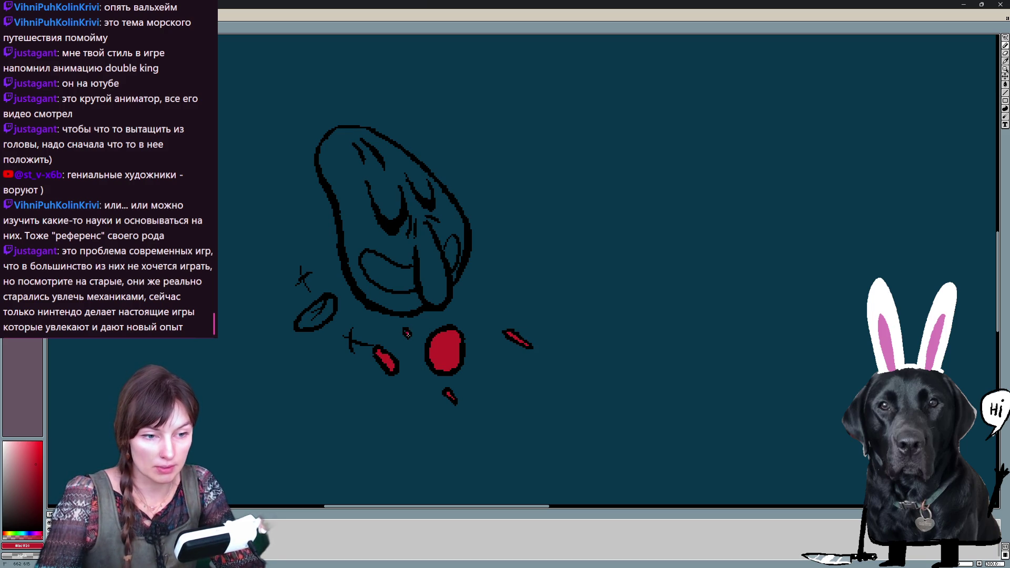
{"action": "left_click", "coordinate": [322, 314]}
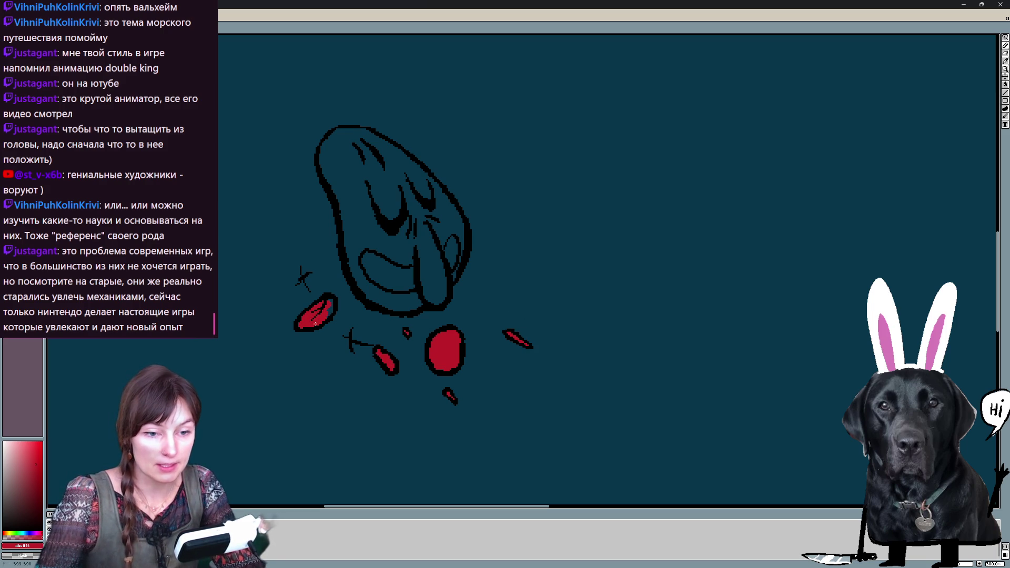
{"action": "mouse_move", "coordinate": [349, 254]}
{"action": "left_mouse_down"}
{"action": "mouse_move", "coordinate": [387, 300]}
{"action": "mouse_move", "coordinate": [423, 302]}
{"action": "mouse_move", "coordinate": [461, 251]}
{"action": "mouse_move", "coordinate": [459, 223]}
{"action": "mouse_move", "coordinate": [423, 176]}
{"action": "mouse_move", "coordinate": [387, 143]}
{"action": "mouse_move", "coordinate": [348, 130]}
{"action": "mouse_move", "coordinate": [324, 176]}
{"action": "mouse_move", "coordinate": [349, 259]}
{"action": "left_mouse_up"}
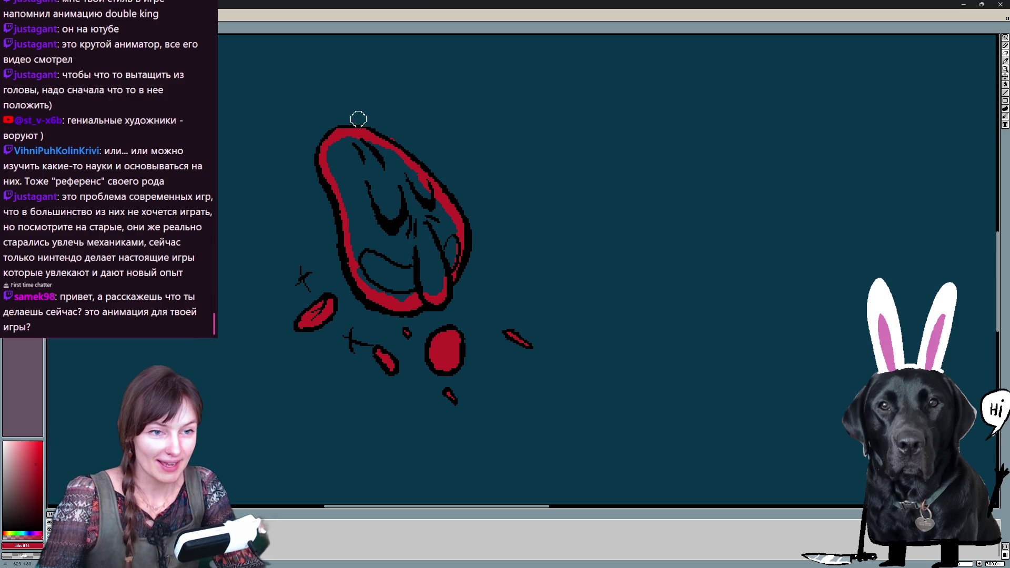
{"action": "left_click", "coordinate": [387, 234]}
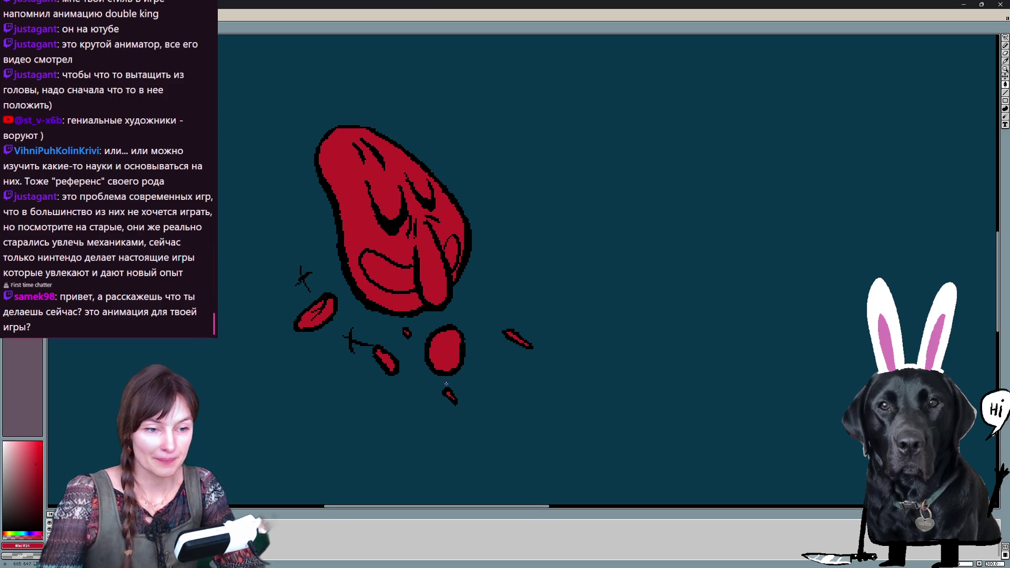
{"action": "left_click_drag", "start_coordinate": [516, 198], "coordinate": [560, 116]}
{"action": "key", "text": "Left"}
{"action": "key", "text": "Left"}
{"action": "key", "text": "Left"}
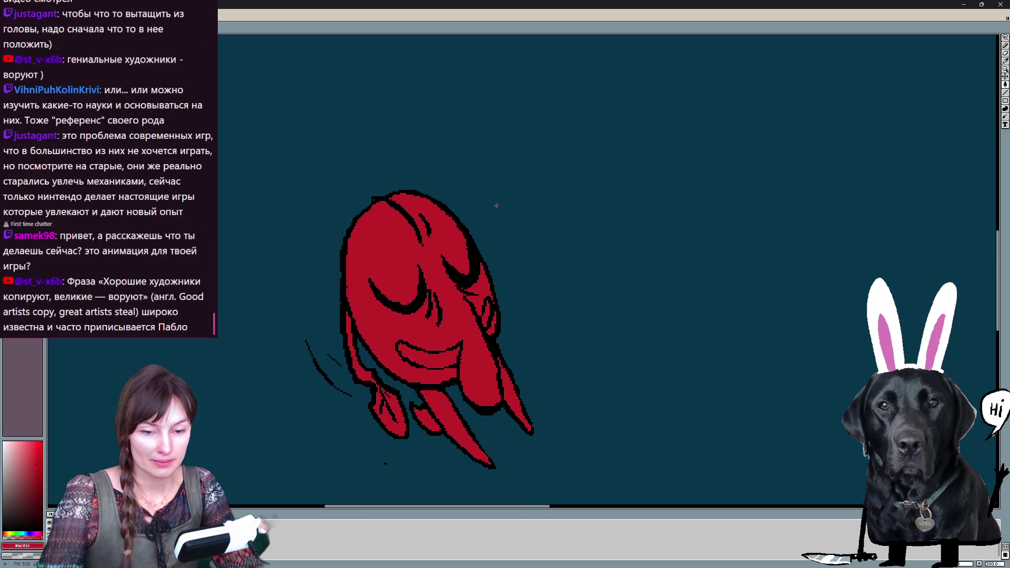
Flip between the flat and shaded creature frames, then start painting the left eye yellow
{"action": "key", "text": "Left"}
{"action": "key", "text": "Left"}
{"action": "key", "text": "Right"}
{"action": "key", "text": "Left"}
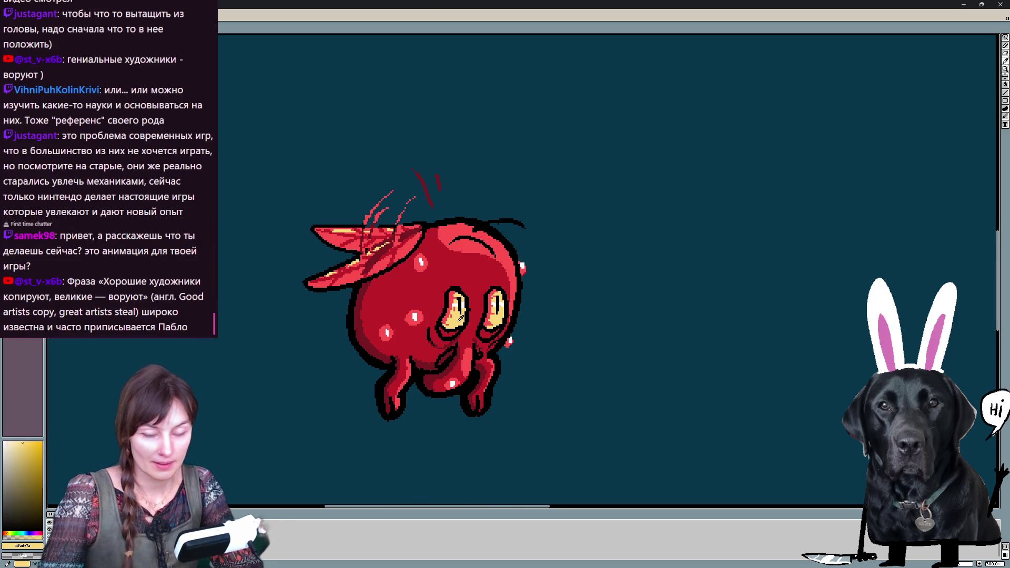
{"action": "key", "text": "Right"}
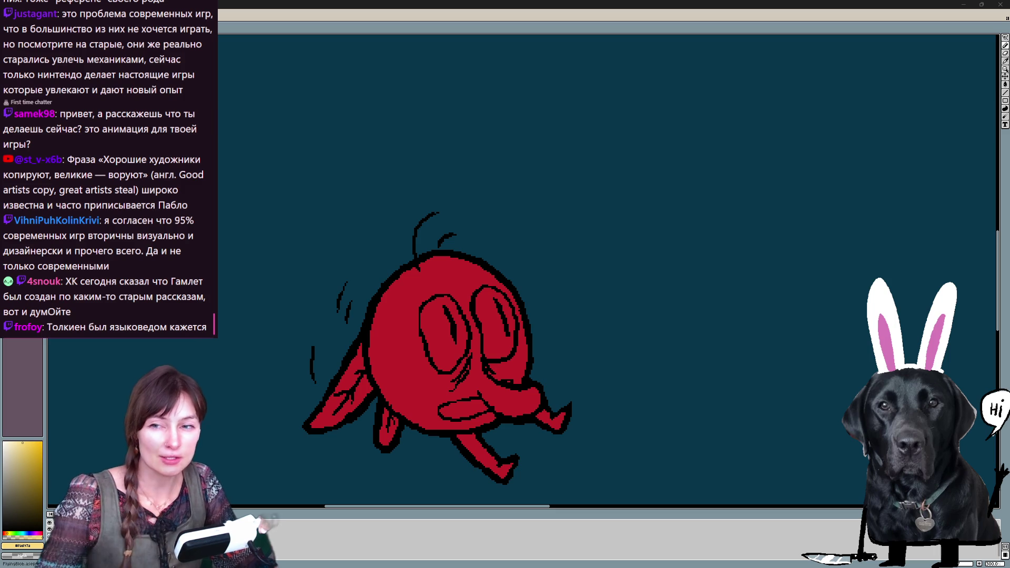
{"action": "mouse_move", "coordinate": [447, 308]}
{"action": "left_mouse_down"}
{"action": "mouse_move", "coordinate": [435, 359]}
{"action": "mouse_move", "coordinate": [464, 332]}
{"action": "mouse_move", "coordinate": [462, 312]}
{"action": "mouse_move", "coordinate": [459, 320]}
{"action": "mouse_move", "coordinate": [439, 302]}
{"action": "left_mouse_up"}
Pick yellow and paint the creature's second eye, then pick the red body colour again
{"action": "left_click", "coordinate": [464, 313], "text": "alt"}
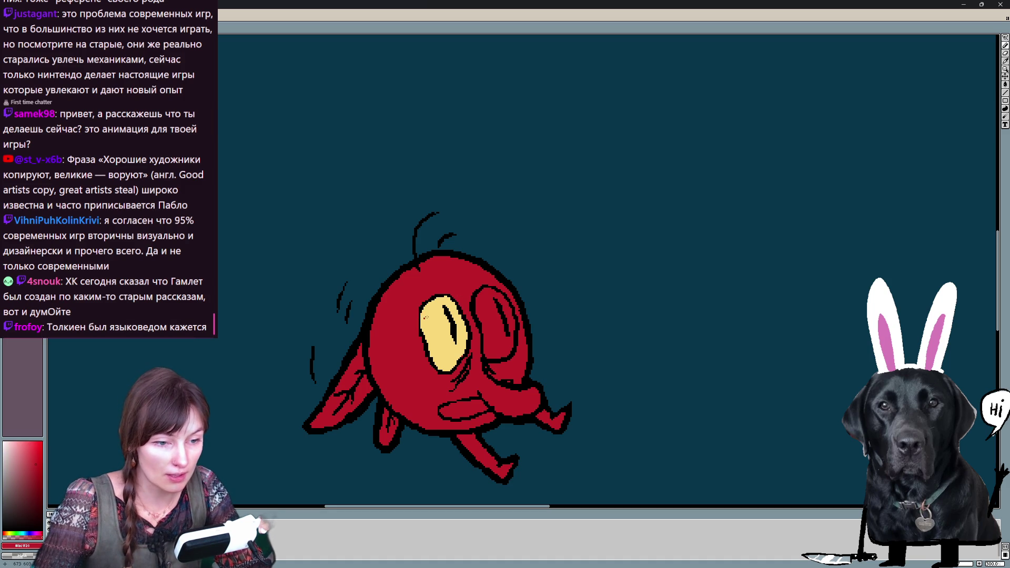
{"action": "left_click", "coordinate": [466, 330], "text": "alt"}
{"action": "mouse_move", "coordinate": [489, 290]}
{"action": "left_mouse_down"}
{"action": "mouse_move", "coordinate": [491, 356]}
{"action": "mouse_move", "coordinate": [509, 333]}
{"action": "mouse_move", "coordinate": [498, 294]}
{"action": "left_mouse_up"}
{"action": "mouse_move", "coordinate": [496, 344]}
{"action": "left_mouse_down"}
{"action": "mouse_move", "coordinate": [484, 294]}
{"action": "mouse_move", "coordinate": [510, 315]}
{"action": "left_mouse_up"}
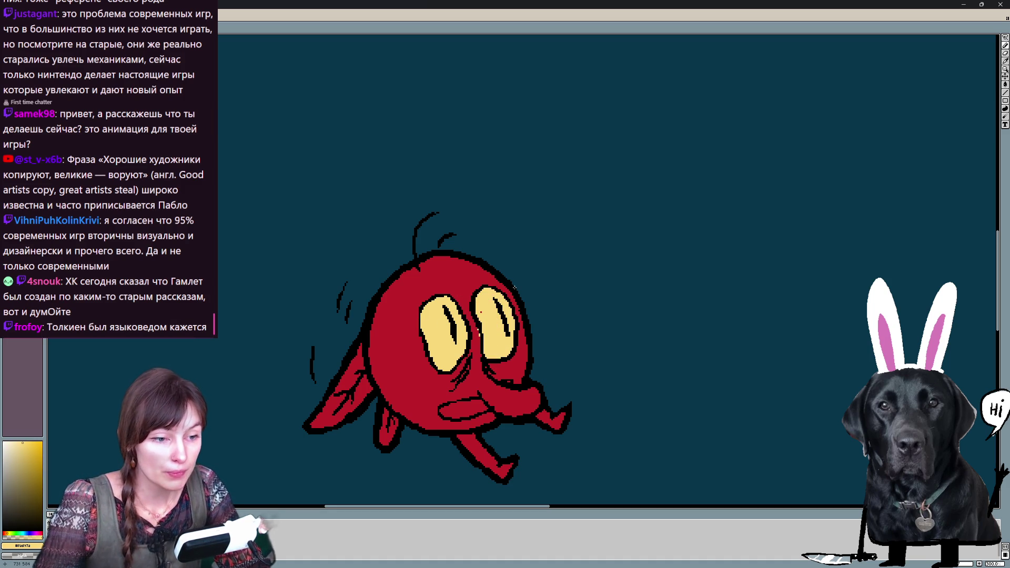
{"action": "left_click", "coordinate": [474, 341], "text": "alt"}
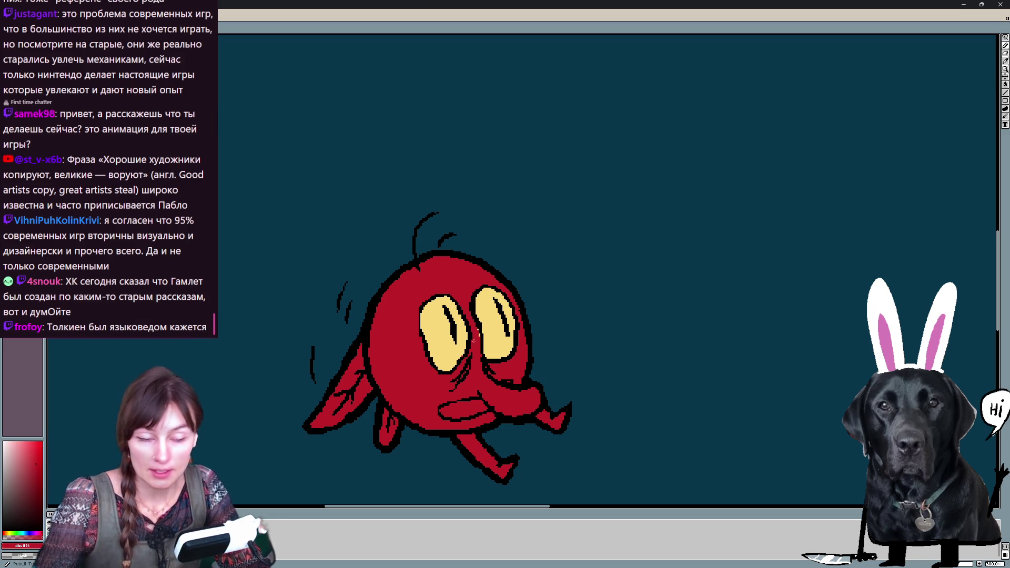
Step through frames to check against the shaded version and the squashed pose
{"action": "key", "text": "x"}
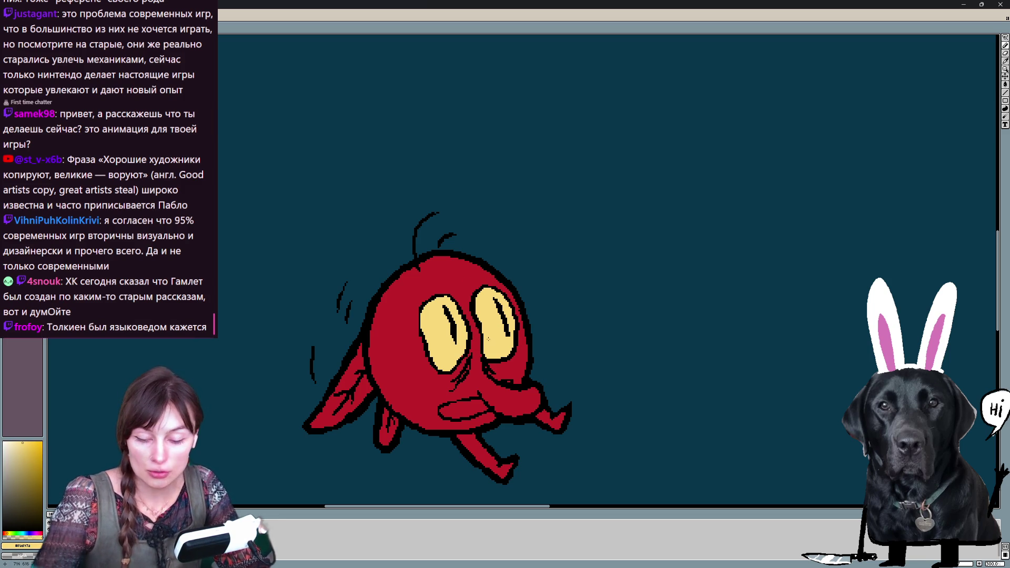
{"action": "key", "text": "Right"}
{"action": "key", "text": "Right"}
{"action": "key", "text": "Right"}
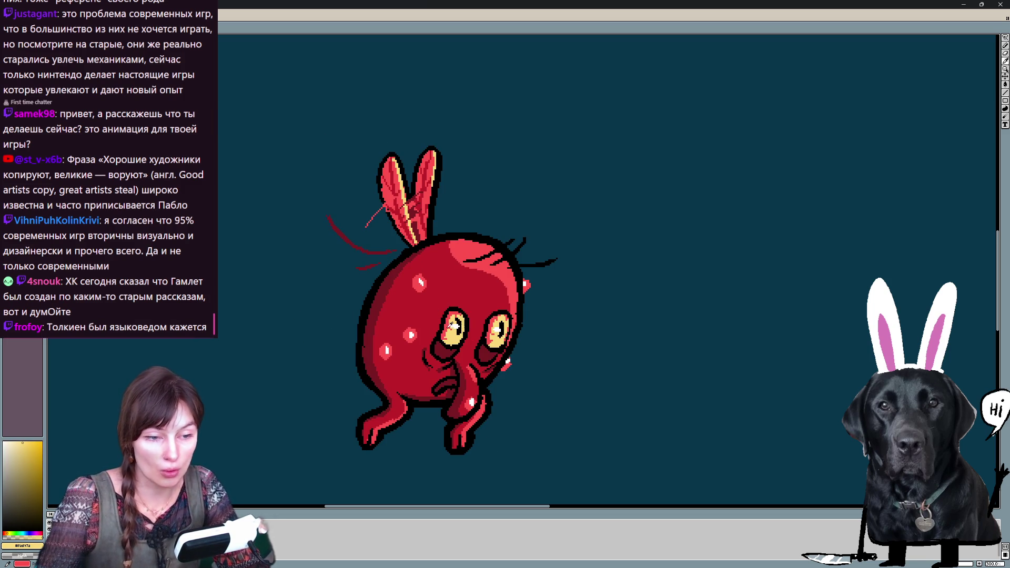
{"action": "key", "text": "x"}
{"action": "key", "text": "Right"}
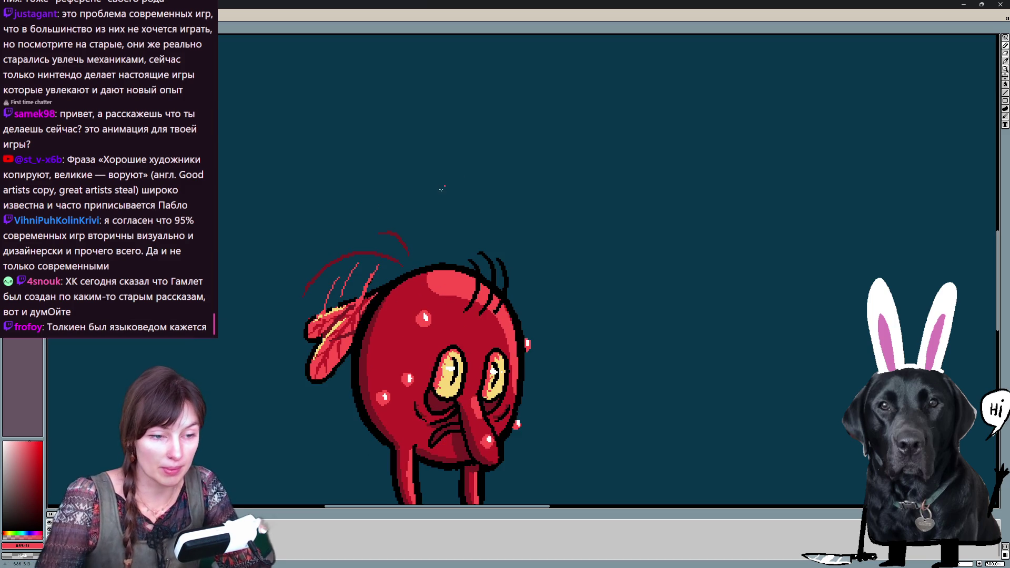
{"action": "key", "text": "Right"}
{"action": "key", "text": "Right"}
{"action": "key", "text": "Right"}
{"action": "key", "text": "Right"}
{"action": "key", "text": "Right"}
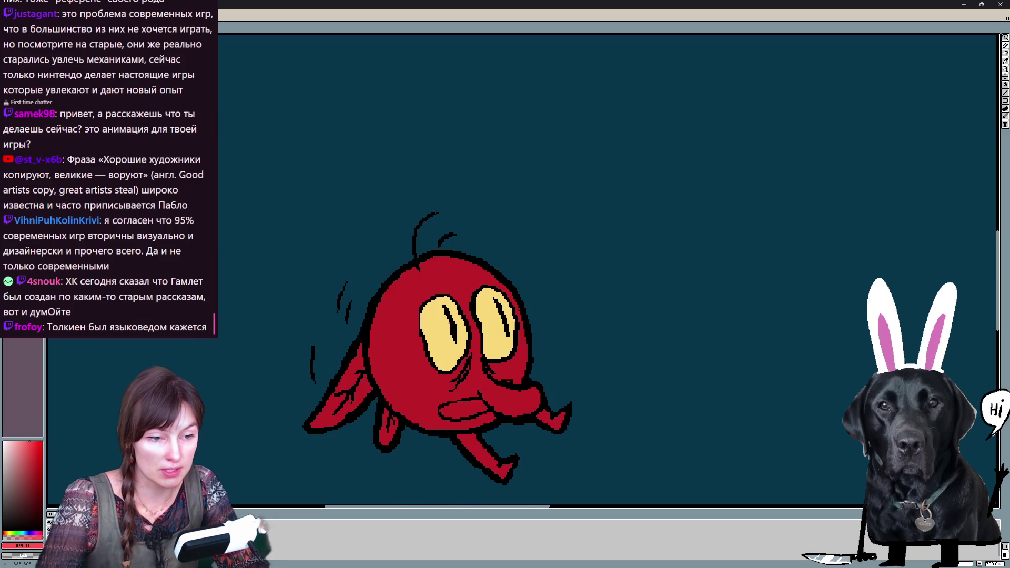
{"action": "mouse_move", "coordinate": [436, 299]}
{"action": "left_mouse_down"}
{"action": "mouse_move", "coordinate": [423, 320]}
{"action": "mouse_move", "coordinate": [441, 367]}
{"action": "left_mouse_up"}
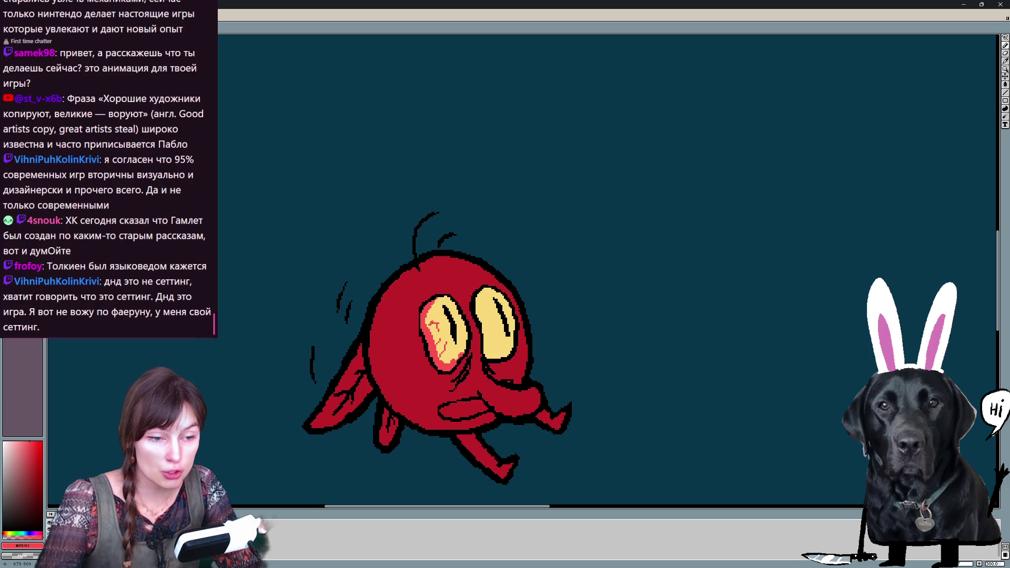
Touch up red edges around the eyes and flip through neighbouring frames to compare
{"action": "left_click_drag", "start_coordinate": [434, 304], "coordinate": [438, 314]}
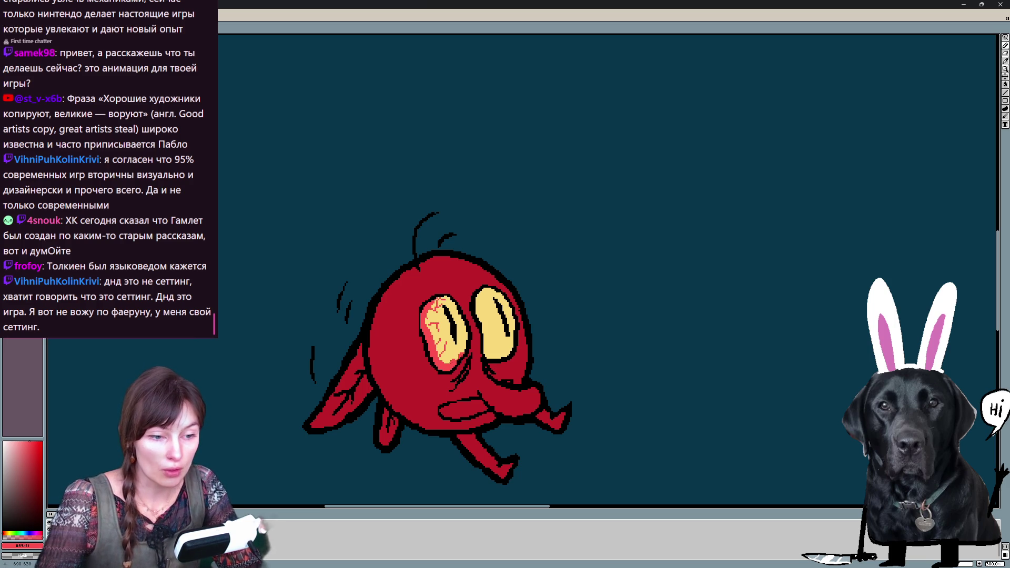
{"action": "left_click_drag", "start_coordinate": [479, 289], "coordinate": [490, 349]}
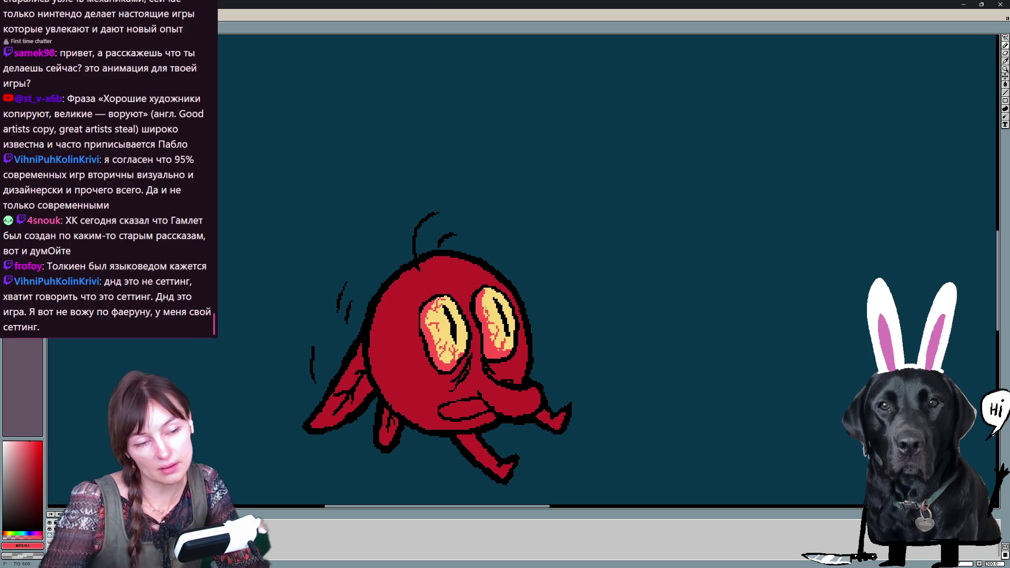
{"action": "key", "text": "Right"}
{"action": "key", "text": "Left"}
{"action": "key", "text": "Right"}
{"action": "key", "text": "Left"}
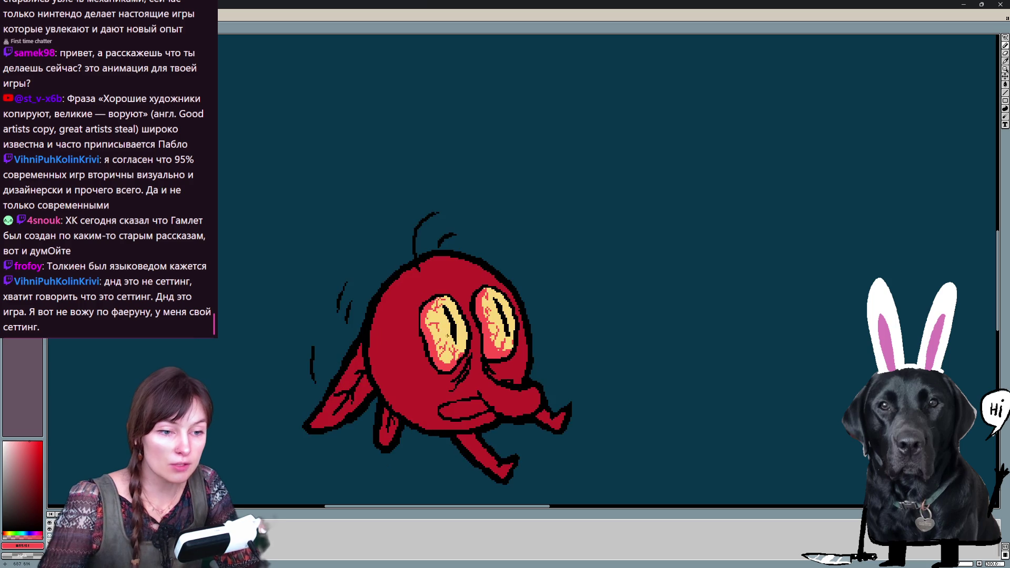
{"action": "key", "text": "Left"}
{"action": "key", "text": "Right"}
{"action": "key", "text": "Left"}
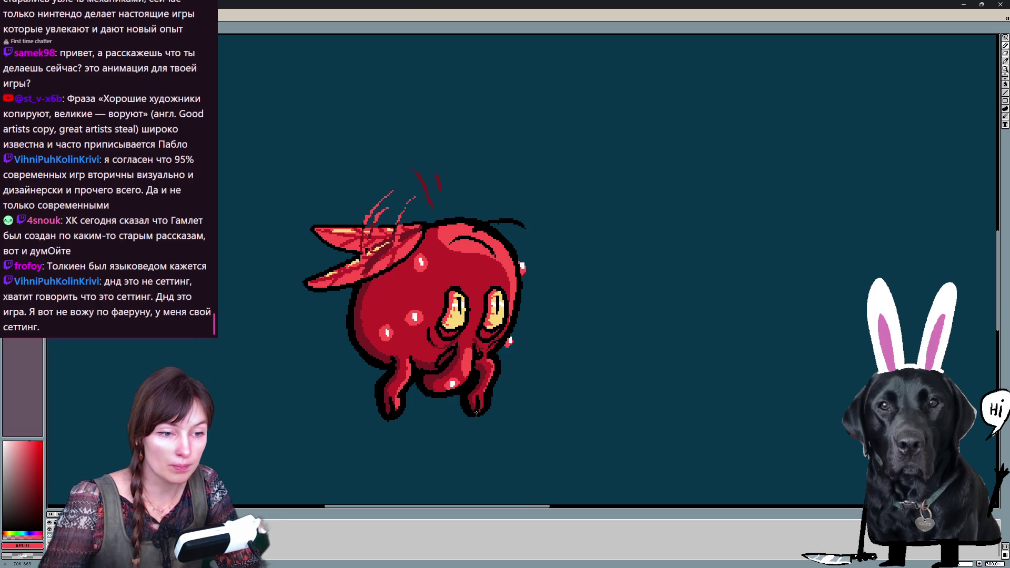
{"action": "key", "text": "Right"}
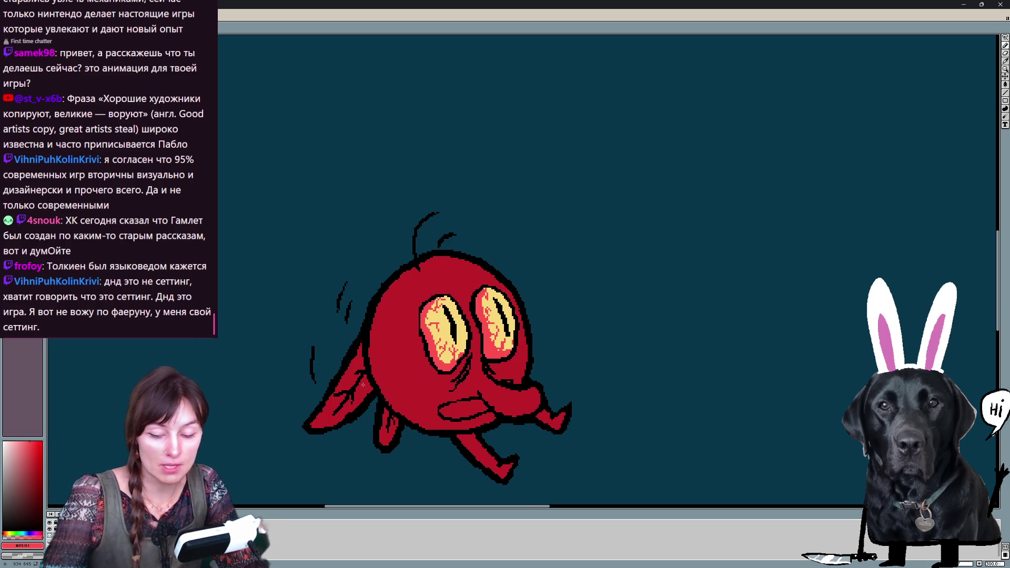
{"action": "key", "text": "Left"}
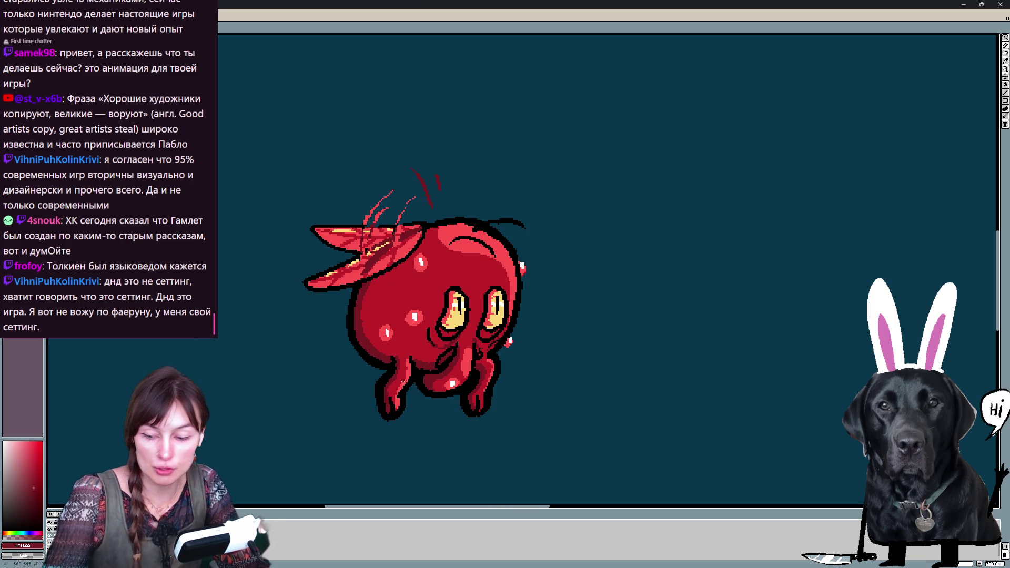
{"action": "key", "text": "Right"}
Shade the lower-left body and the inside of the mouth dark red, then step to another frame
{"action": "left_click_drag", "start_coordinate": [370, 335], "coordinate": [434, 424]}
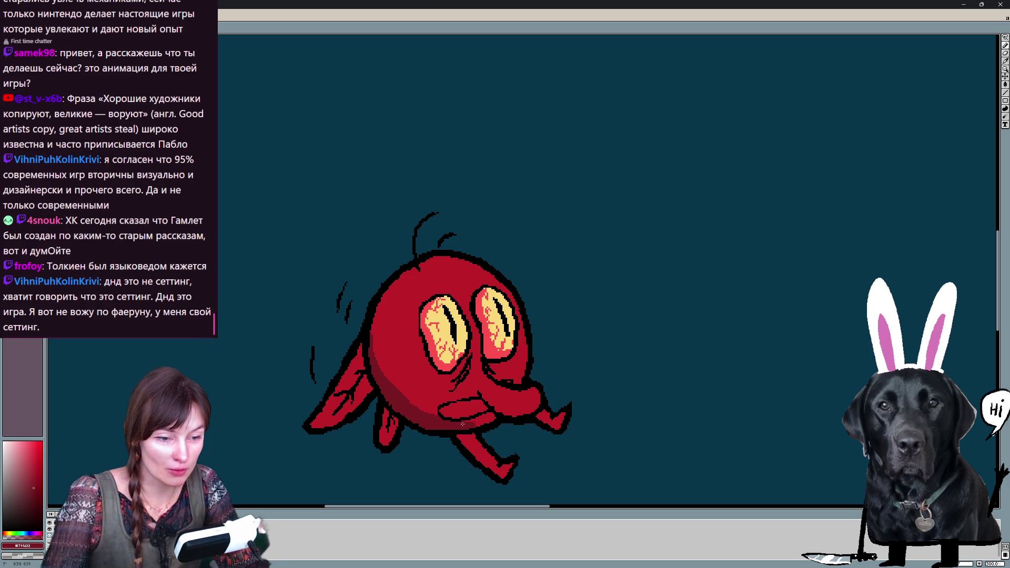
{"action": "mouse_move", "coordinate": [491, 411]}
{"action": "left_mouse_down"}
{"action": "mouse_move", "coordinate": [458, 412]}
{"action": "mouse_move", "coordinate": [540, 406]}
{"action": "left_mouse_up"}
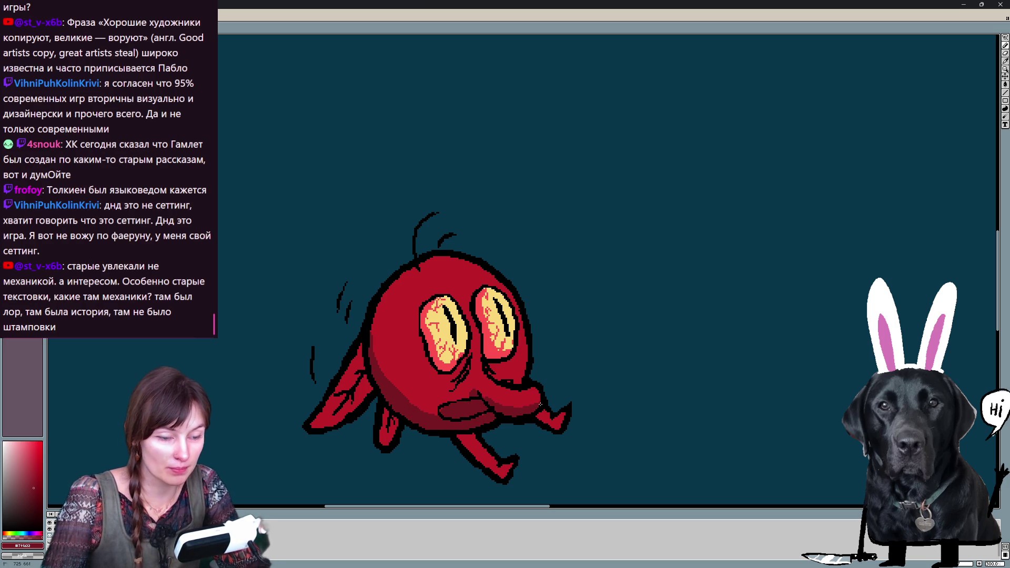
{"action": "key", "text": "Right"}
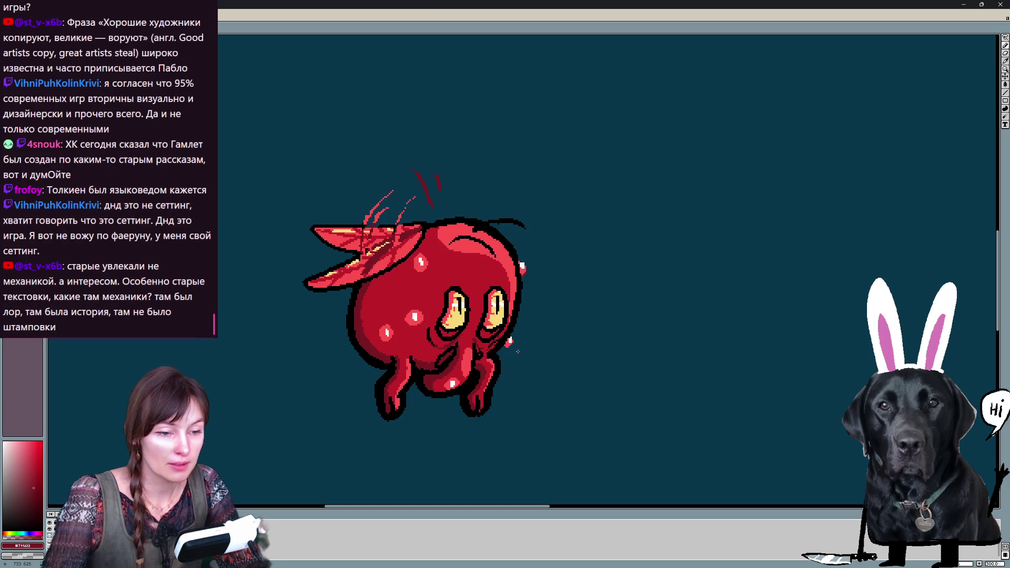
Play through the red creature animation, then switch to the cyan-background animation project
{"action": "key", "text": "Right"}
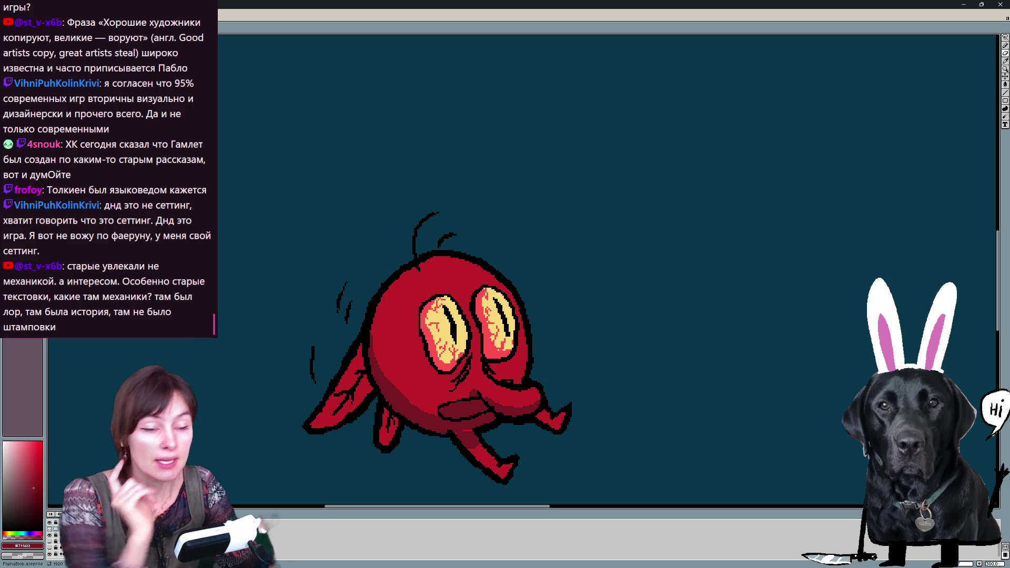
{"action": "scroll", "coordinate": [436, 322], "scroll_direction": "down", "scroll_amount": 1}
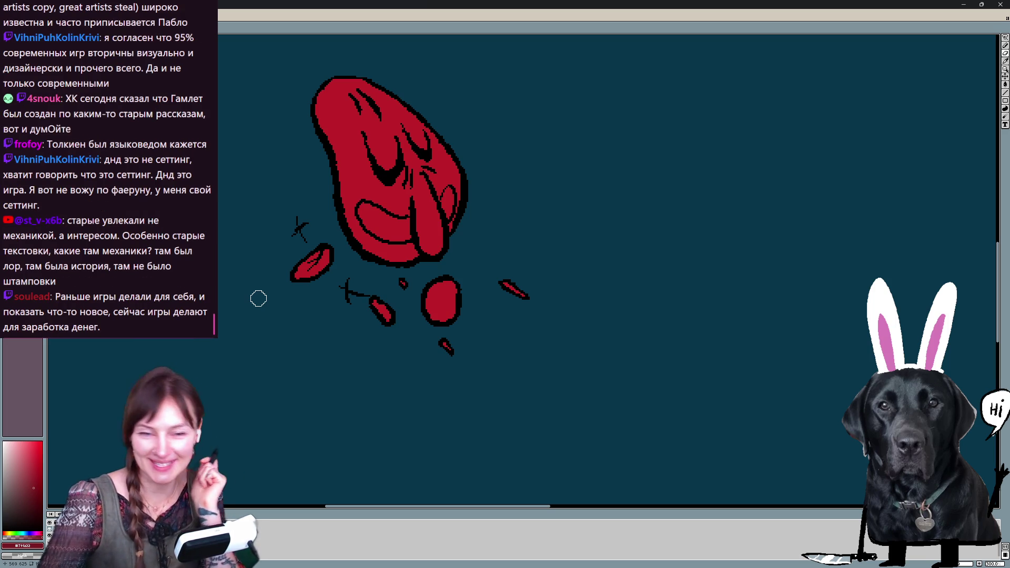
{"action": "key", "text": "Right"}
{"action": "key", "text": "Right"}
{"action": "key", "text": "Right"}
{"action": "key", "text": "Right"}
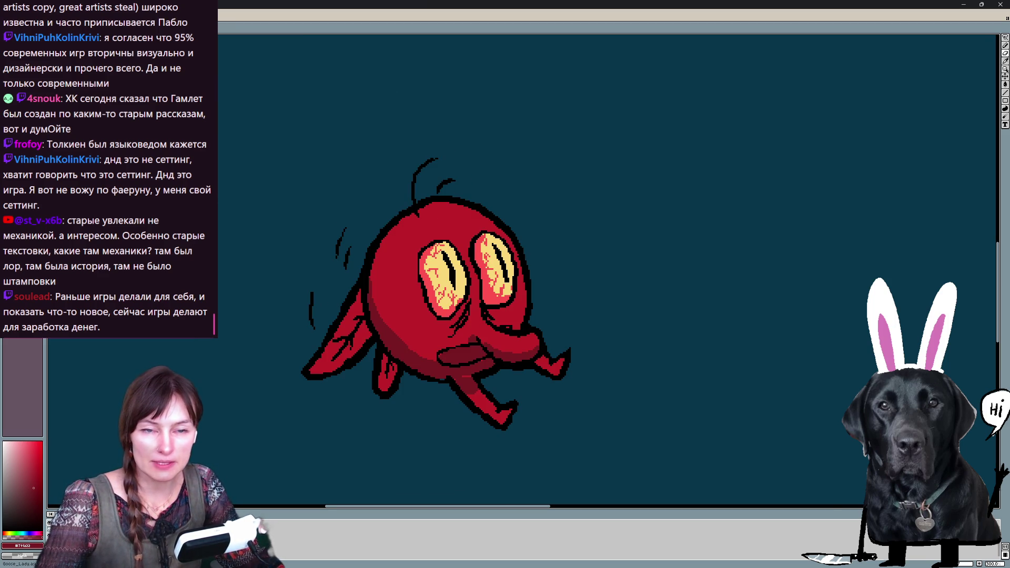
{"action": "key", "text": "ctrl+Tab"}
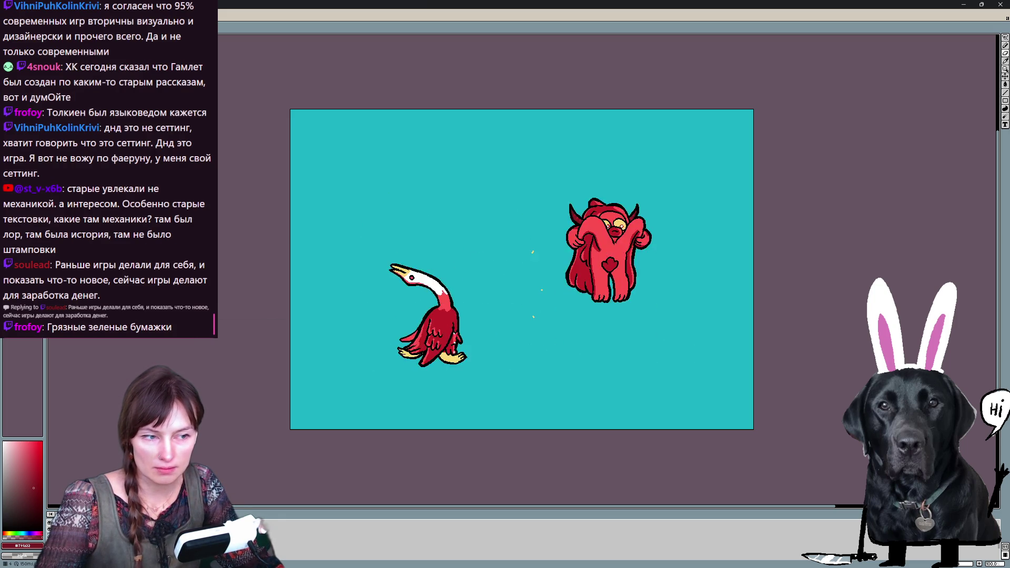
Switch back from the cyan animation to the red creature project
{"action": "key", "text": "Escape"}
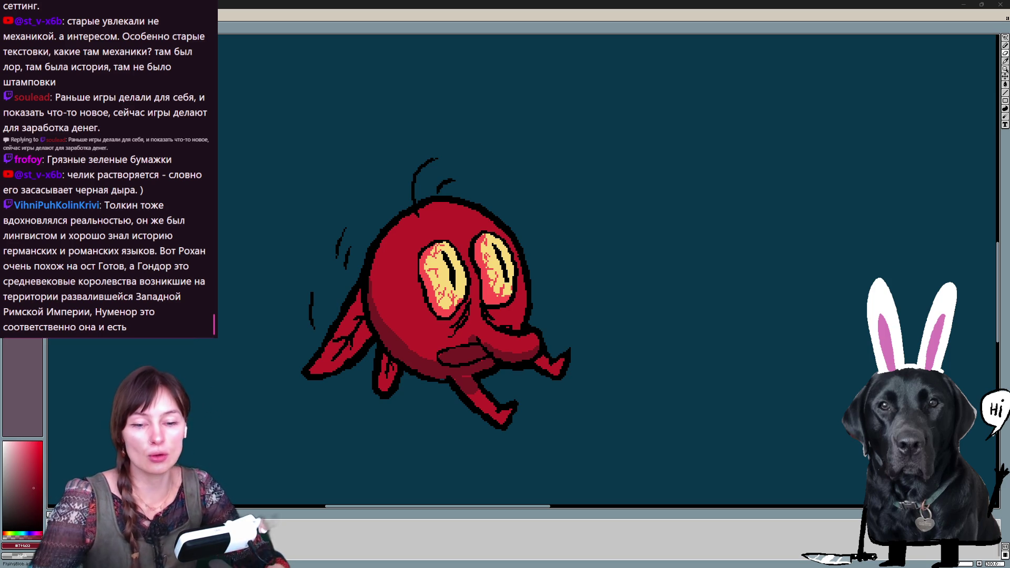
Play back the animation, try a darker red stroke below the left eye and undo it
{"action": "key", "text": "Return"}
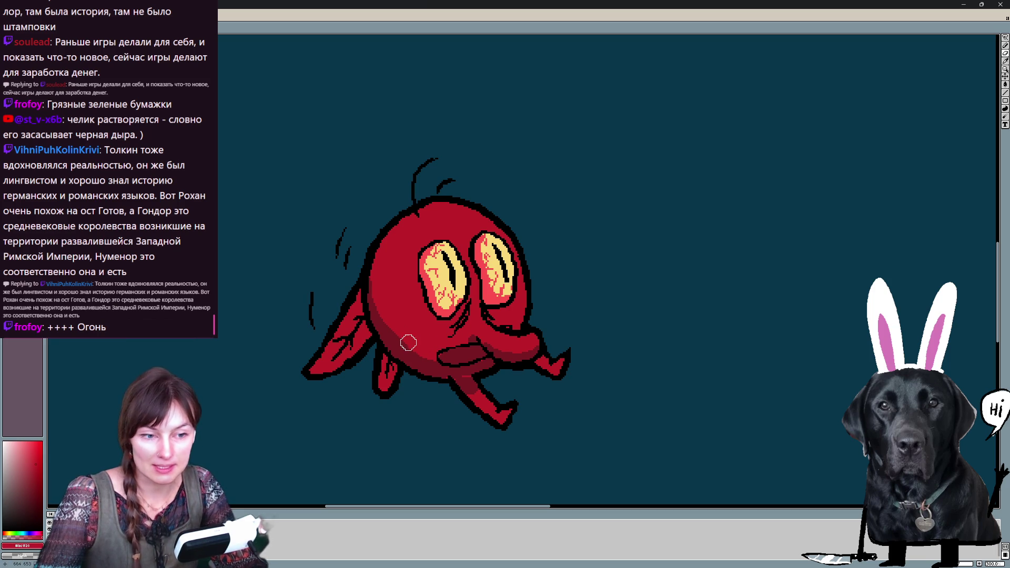
{"action": "left_click", "coordinate": [452, 379], "text": "alt"}
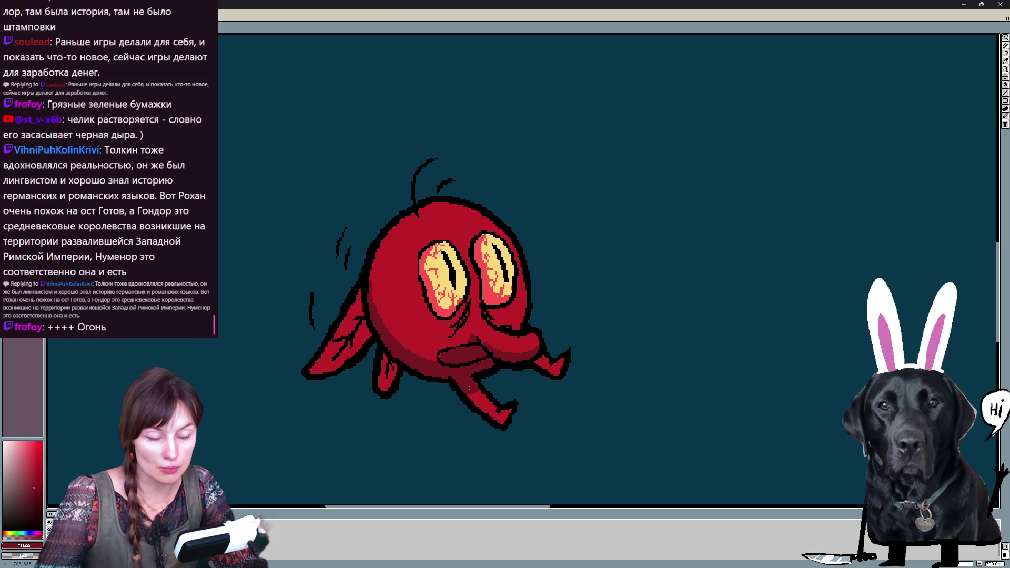
{"action": "key", "text": "ctrl"}
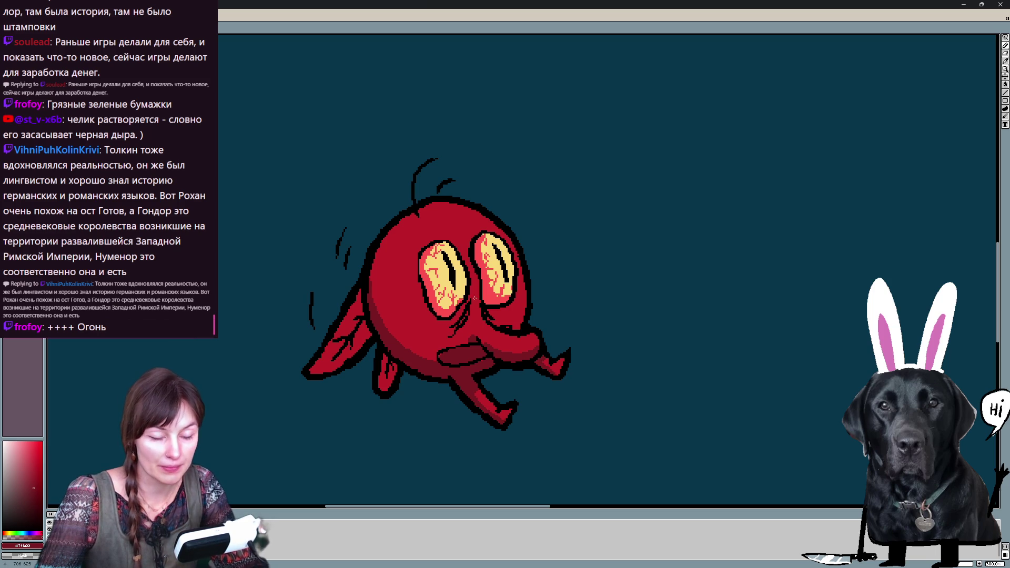
{"action": "left_click_drag", "start_coordinate": [449, 330], "coordinate": [471, 297]}
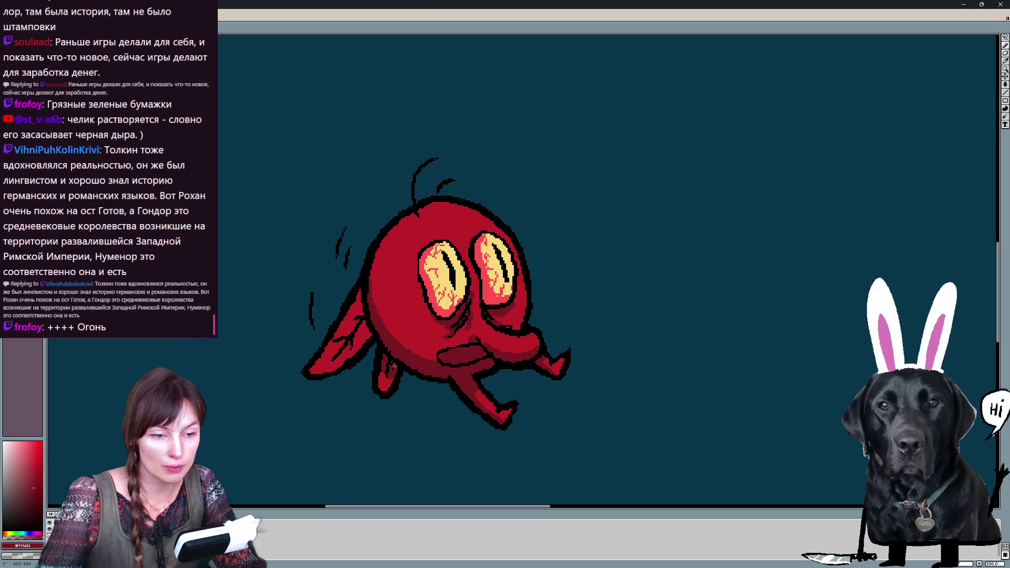
{"action": "key", "text": "ctrl+z"}
Step through frames and add black pixels to the creature's left leg
{"action": "key", "text": "Right"}
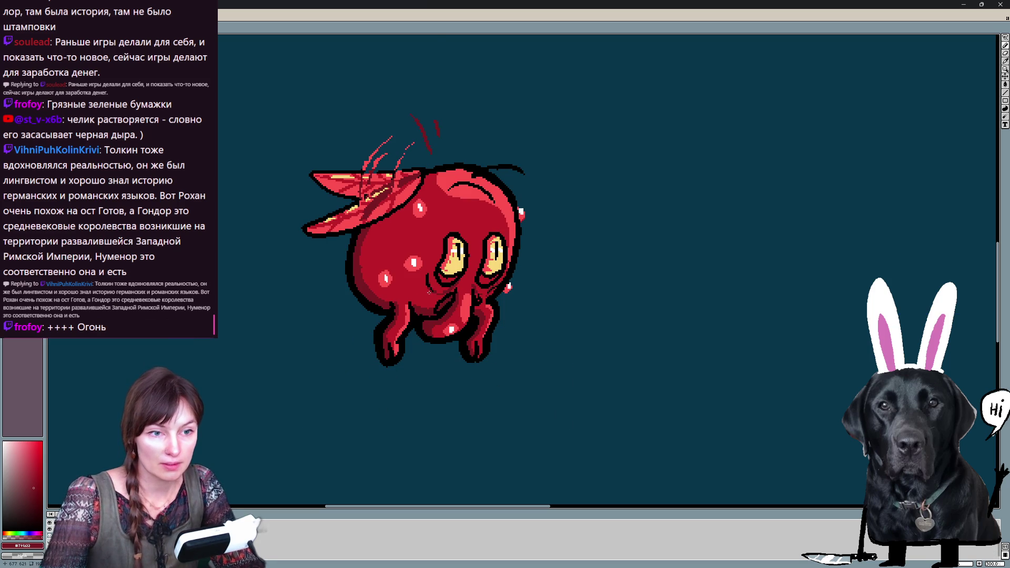
{"action": "key", "text": "x"}
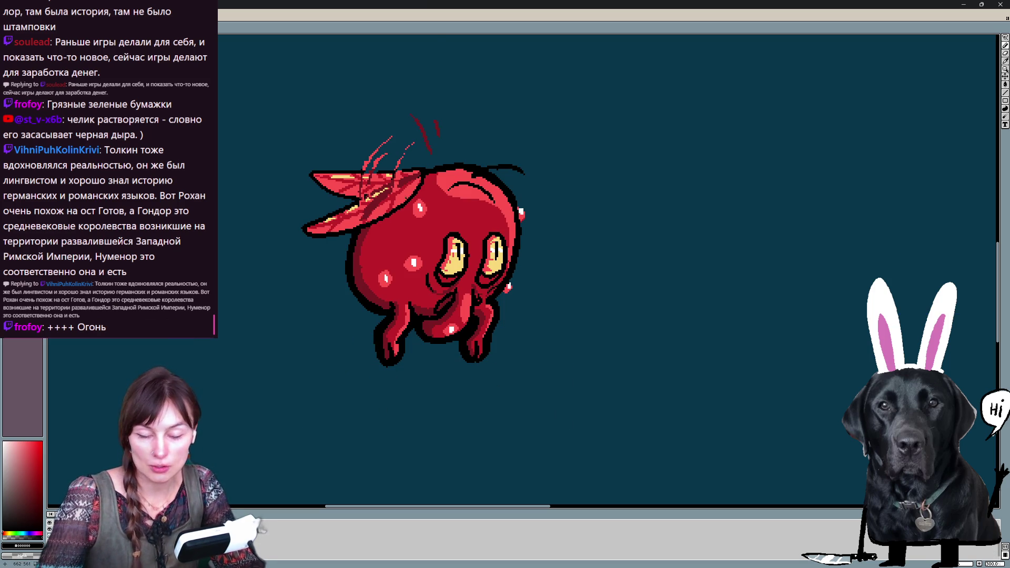
{"action": "key", "text": "Right"}
{"action": "left_click_drag", "start_coordinate": [323, 364], "coordinate": [348, 336]}
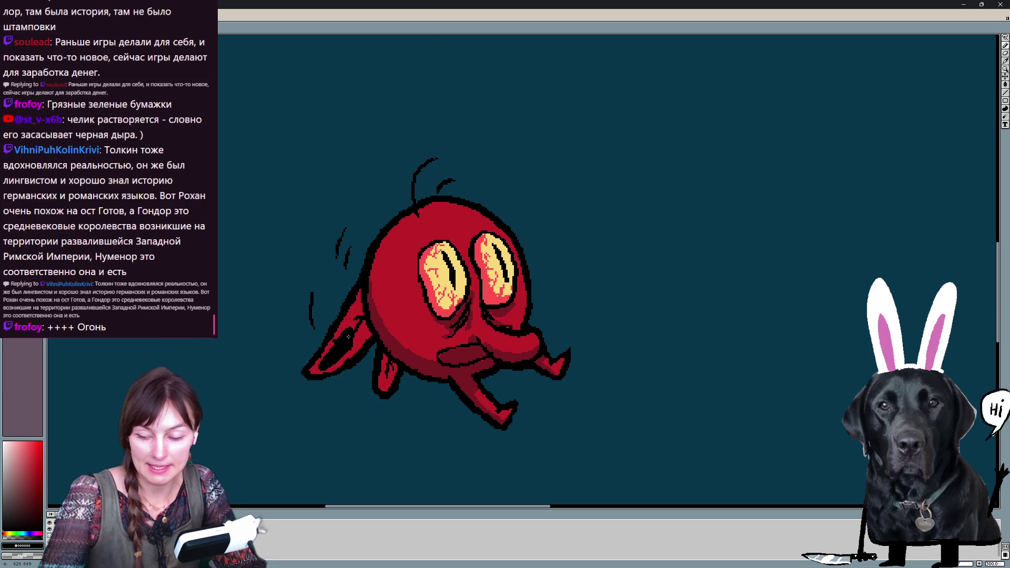
{"action": "key", "text": "Right"}
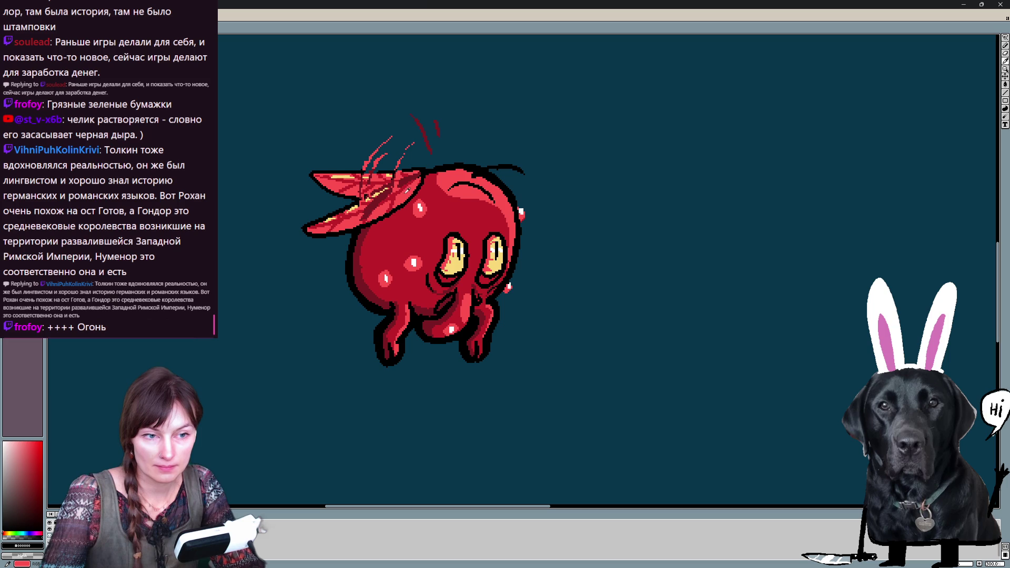
Paint lighter red highlights on the left leg in the round frame and along the left edge in the stretched frame
{"action": "key", "text": "Right"}
{"action": "mouse_move", "coordinate": [357, 307]}
{"action": "left_mouse_down"}
{"action": "mouse_move", "coordinate": [332, 350]}
{"action": "mouse_move", "coordinate": [356, 304]}
{"action": "mouse_move", "coordinate": [359, 342]}
{"action": "left_mouse_up"}
{"action": "left_click_drag", "start_coordinate": [363, 337], "coordinate": [312, 371]}
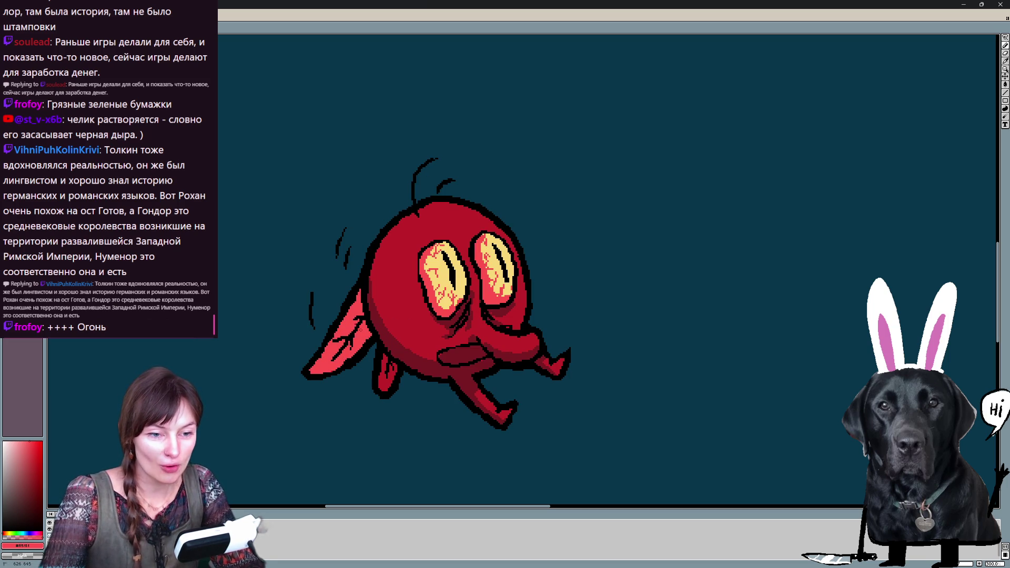
{"action": "left_click_drag", "start_coordinate": [385, 357], "coordinate": [387, 390]}
{"action": "key", "text": "Right"}
{"action": "mouse_move", "coordinate": [346, 261]}
{"action": "left_mouse_down"}
{"action": "mouse_move", "coordinate": [356, 315]}
{"action": "mouse_move", "coordinate": [403, 380]}
{"action": "left_mouse_up"}
{"action": "mouse_move", "coordinate": [398, 342]}
{"action": "left_mouse_down"}
{"action": "mouse_move", "coordinate": [392, 370]}
{"action": "mouse_move", "coordinate": [437, 376]}
{"action": "left_mouse_up"}
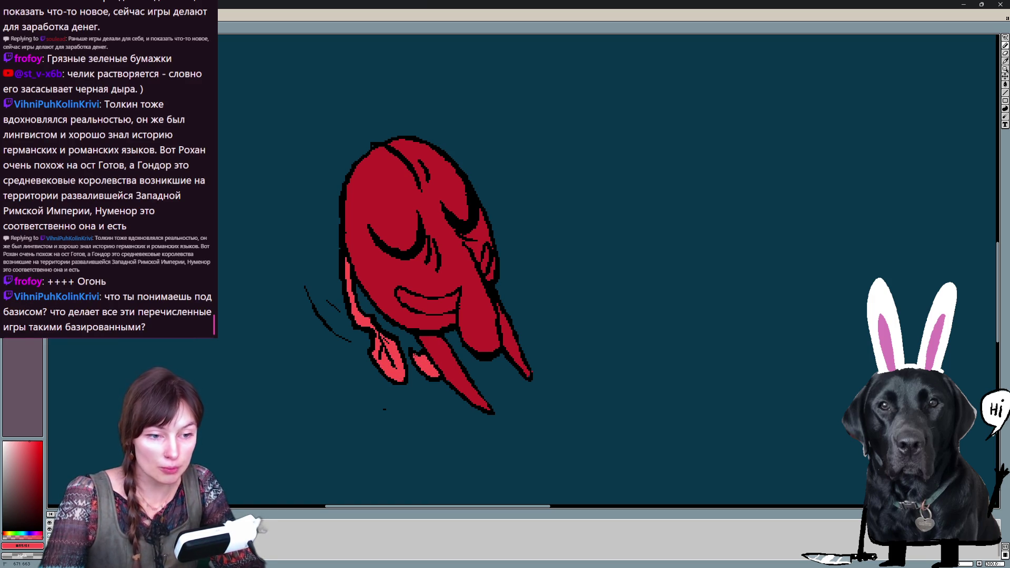
{"action": "key", "text": "Right"}
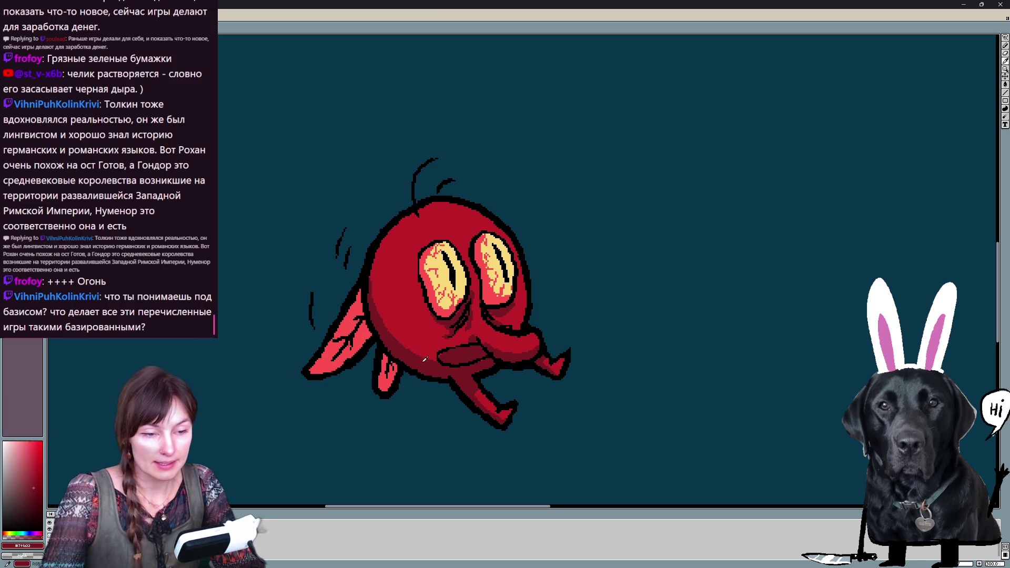
{"action": "key", "text": "Right"}
{"action": "left_click_drag", "start_coordinate": [433, 344], "coordinate": [424, 342]}
{"action": "key", "text": "e"}
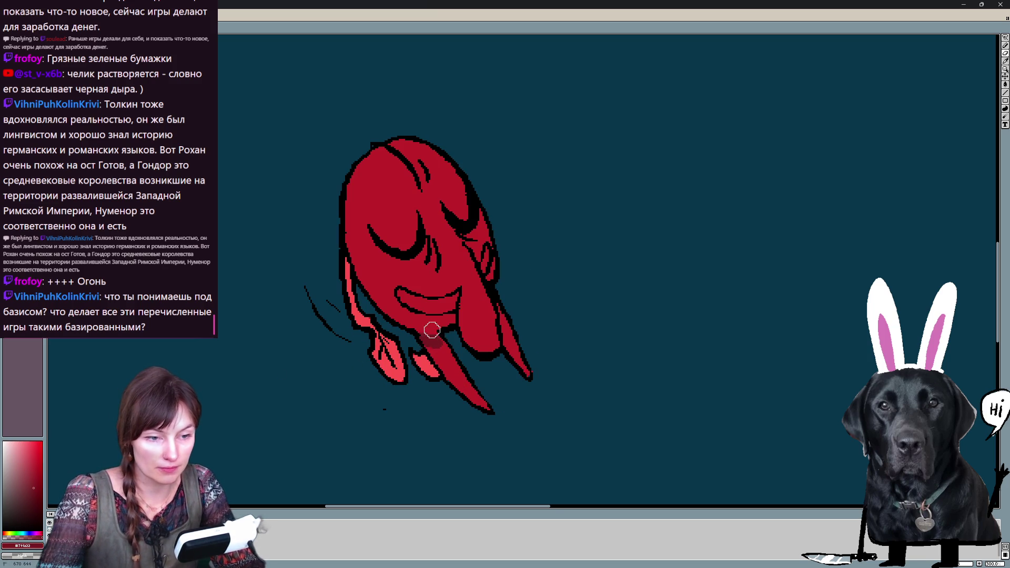
{"action": "key", "text": "b"}
{"action": "left_click_drag", "start_coordinate": [430, 341], "coordinate": [412, 337]}
{"action": "left_click", "coordinate": [416, 332], "text": "alt"}
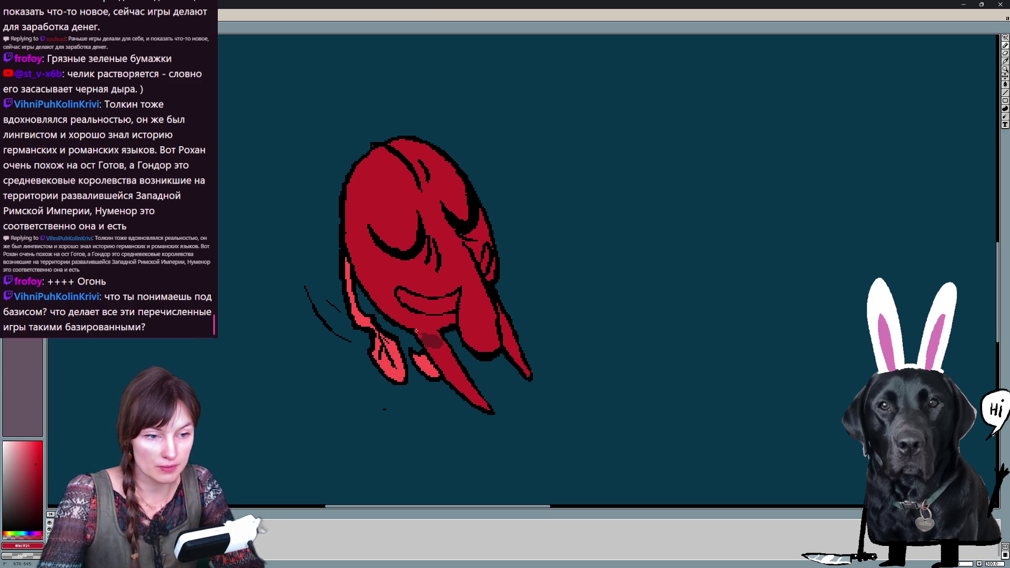
{"action": "left_click", "coordinate": [434, 341], "text": "alt"}
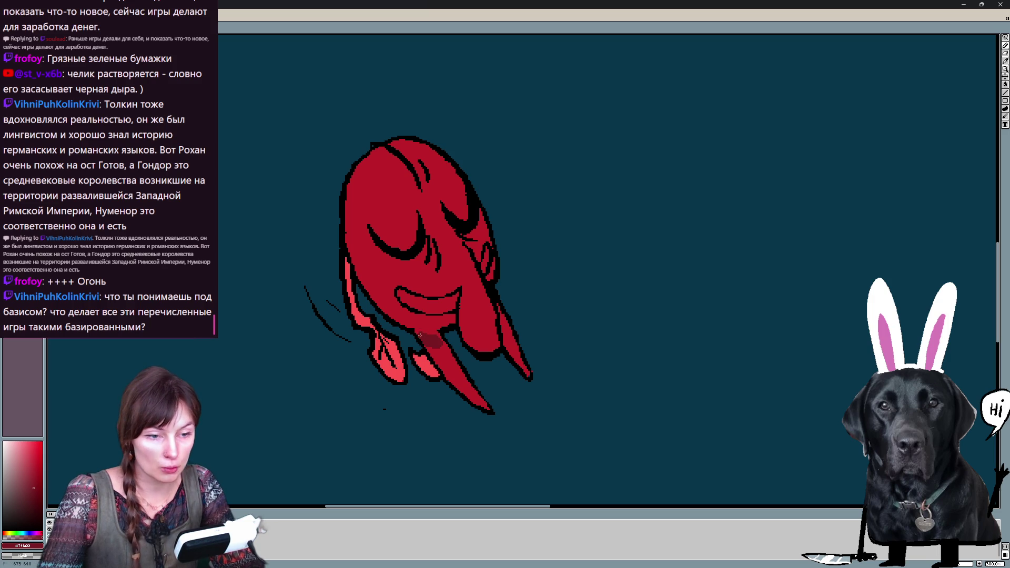
{"action": "left_click_drag", "start_coordinate": [433, 341], "coordinate": [449, 359]}
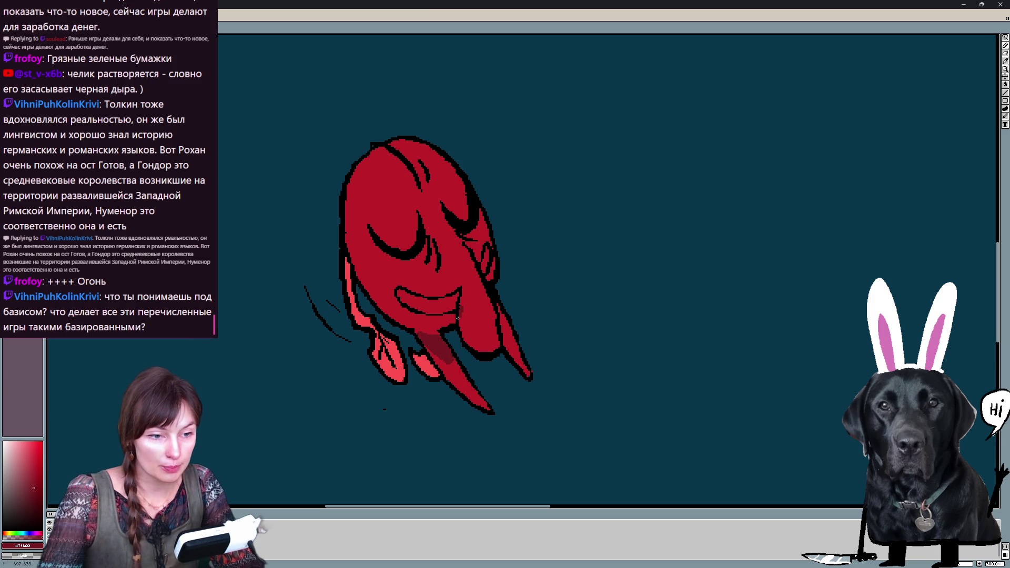
{"action": "left_click_drag", "start_coordinate": [453, 305], "coordinate": [482, 348]}
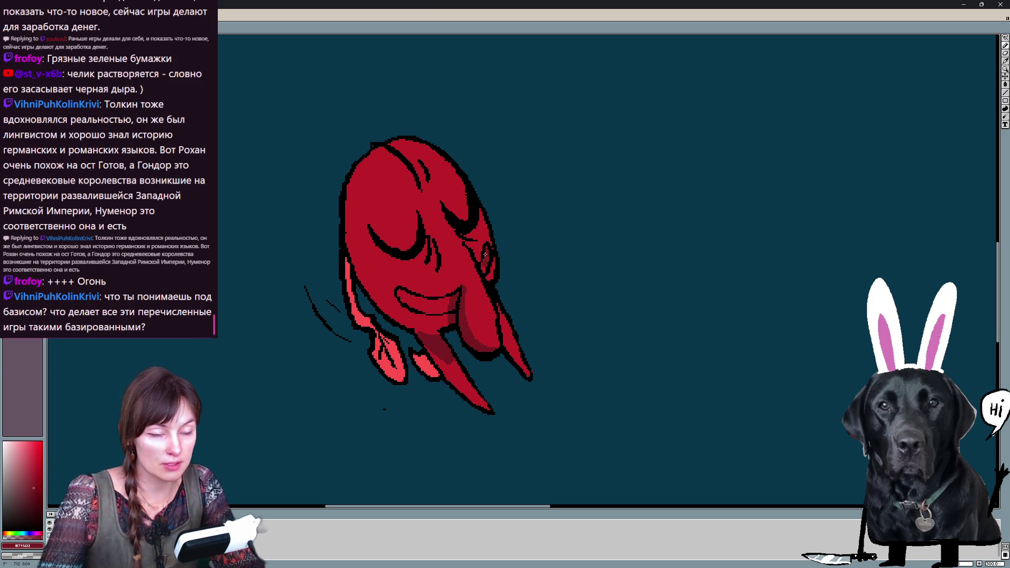
{"action": "left_click_drag", "start_coordinate": [482, 244], "coordinate": [464, 229]}
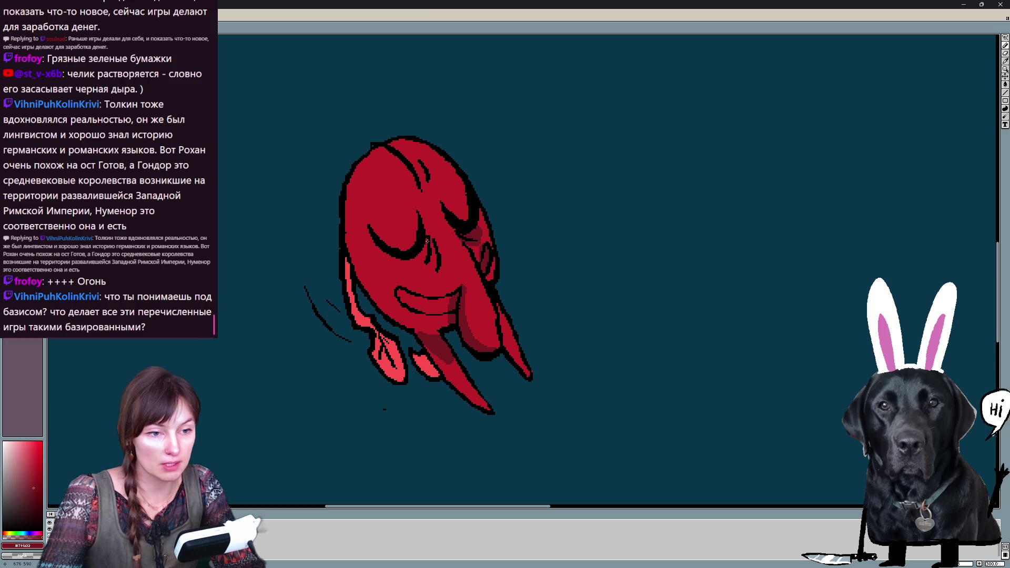
{"action": "mouse_move", "coordinate": [404, 297]}
{"action": "left_mouse_down"}
{"action": "mouse_move", "coordinate": [431, 304]}
{"action": "mouse_move", "coordinate": [424, 300]}
{"action": "left_mouse_up"}
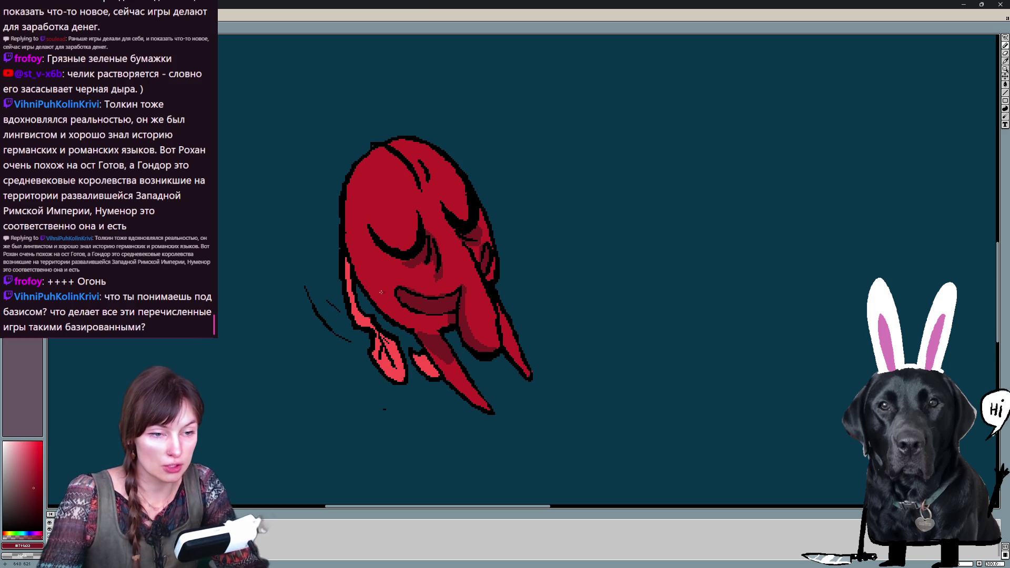
{"action": "left_click_drag", "start_coordinate": [385, 310], "coordinate": [417, 326]}
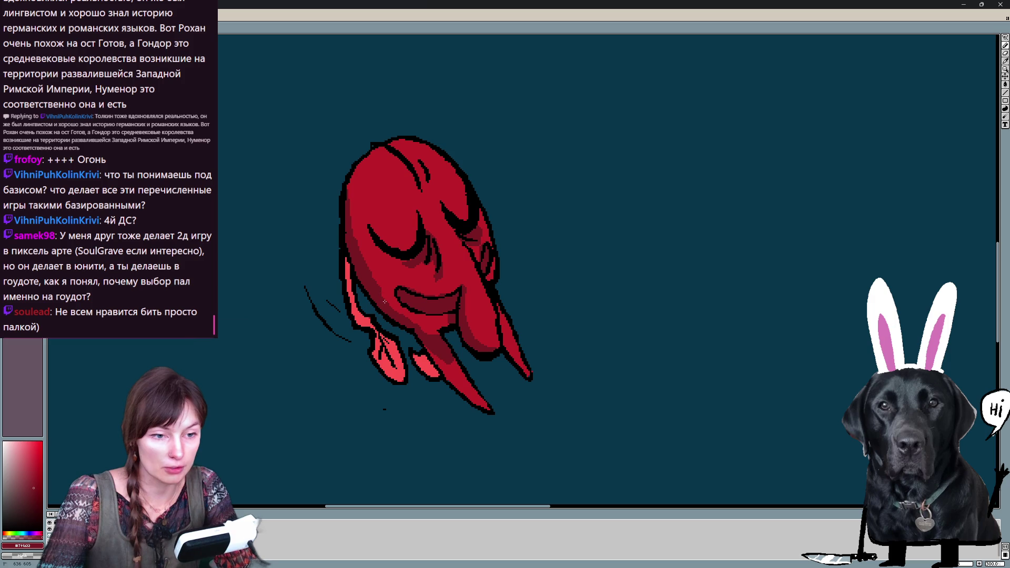
{"action": "mouse_move", "coordinate": [388, 154]}
{"action": "left_mouse_down"}
{"action": "mouse_move", "coordinate": [403, 167]}
{"action": "mouse_move", "coordinate": [416, 161]}
{"action": "left_mouse_up"}
{"action": "key", "text": "Right"}
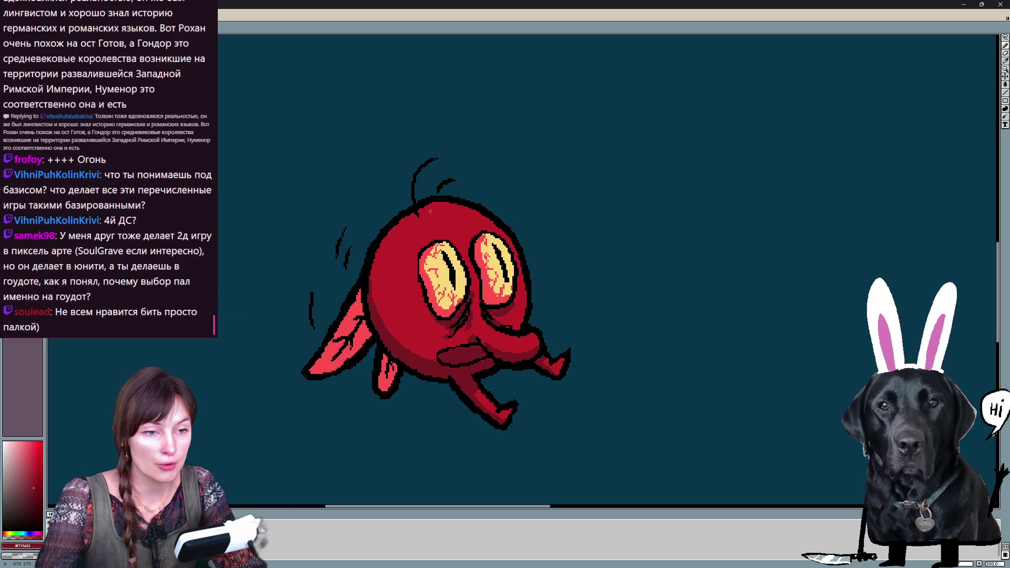
{"action": "key", "text": "Left"}
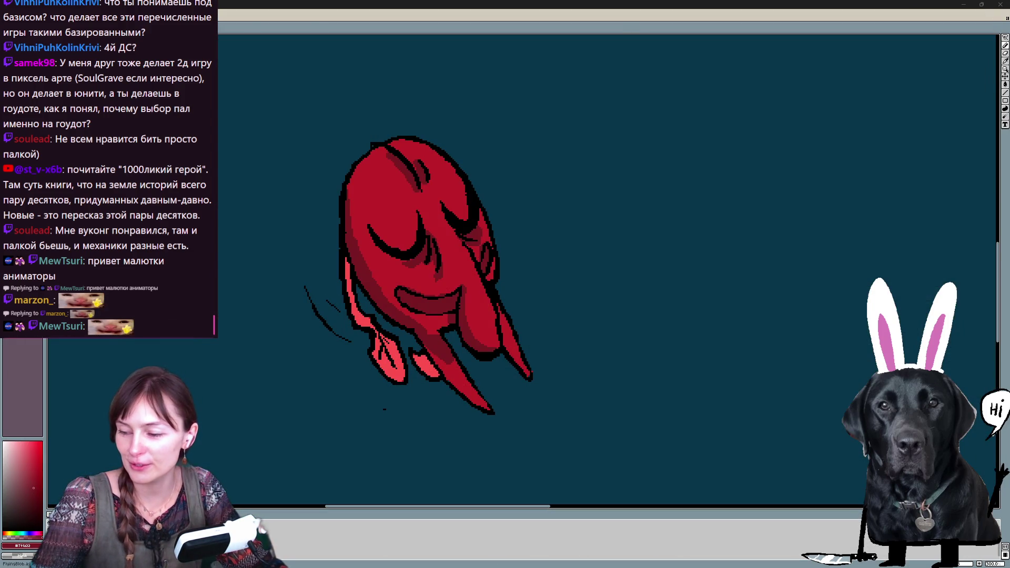
Search the web for SoulGrave in a new Firefox tab and open its Steam store page
{"action": "key", "text": "alt+Tab"}
{"action": "key", "text": "ctrl+t"}
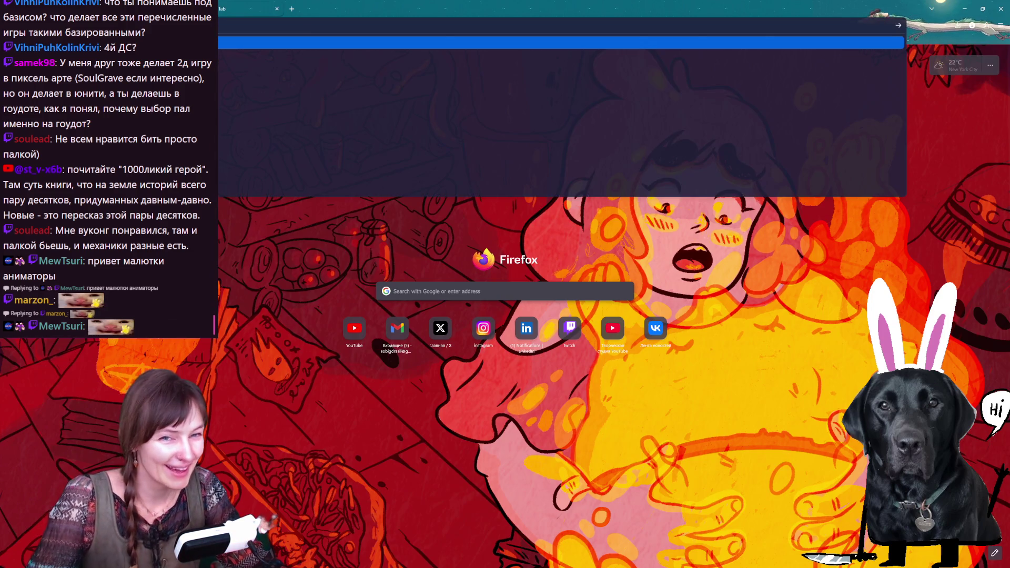
{"action": "type", "text": "soulgrave"}
{"action": "key", "text": "Return"}
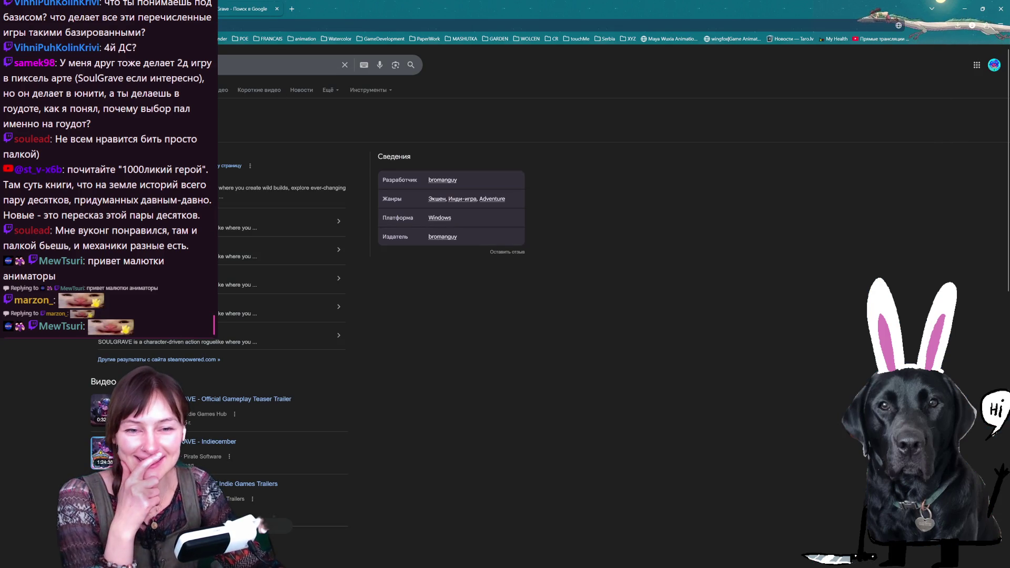
{"action": "left_click", "coordinate": [157, 178]}
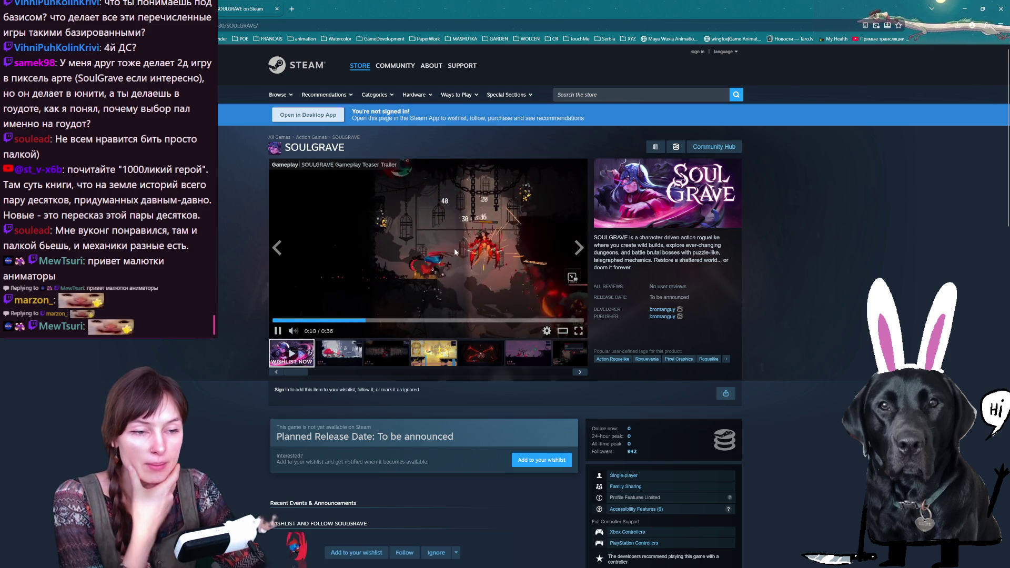
Play the SOULGRAVE trailer through and leave it paused at 0:32
{"action": "left_click", "coordinate": [415, 242]}
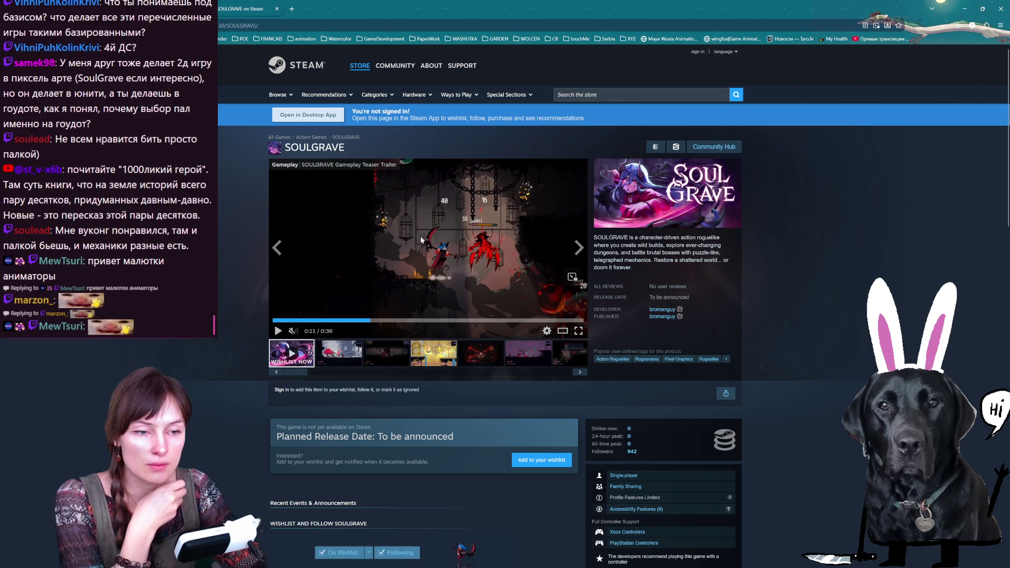
{"action": "left_click", "coordinate": [546, 255]}
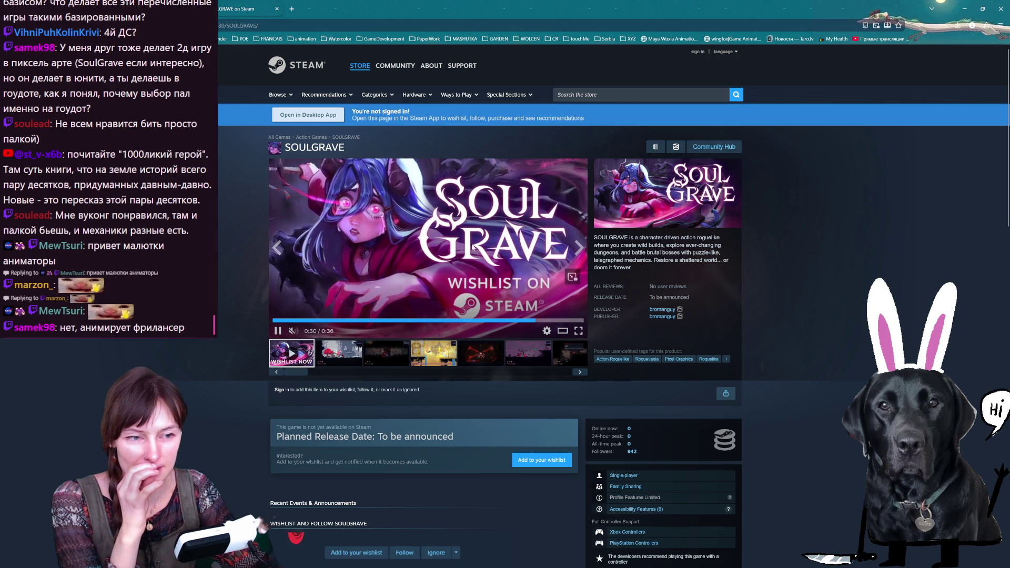
{"action": "left_click", "coordinate": [472, 240]}
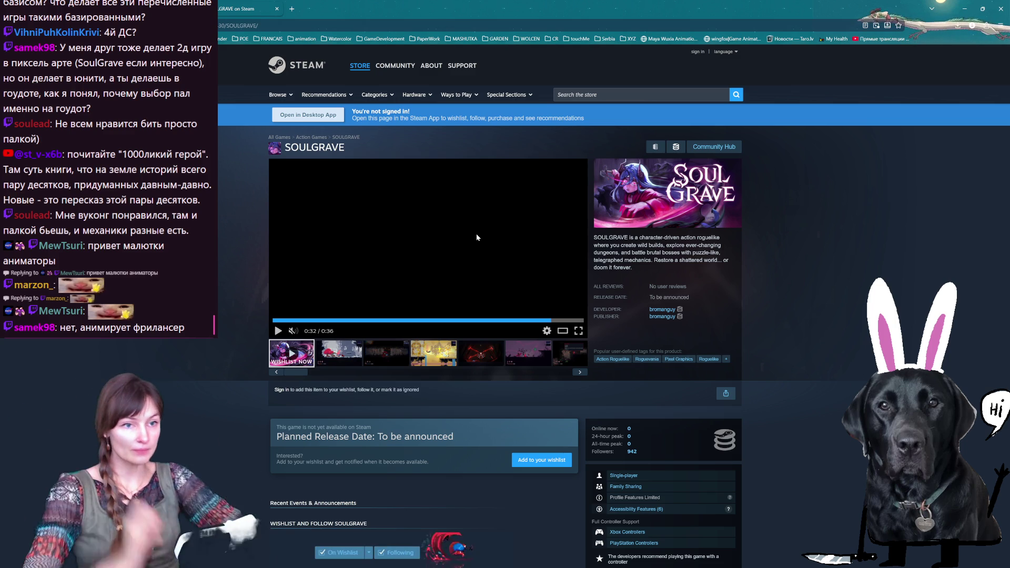
{"action": "mouse_move", "coordinate": [332, 7]}
{"action": "left_mouse_down"}
{"action": "mouse_move", "coordinate": [308, 49]}
{"action": "mouse_move", "coordinate": [308, 5]}
{"action": "left_mouse_up"}
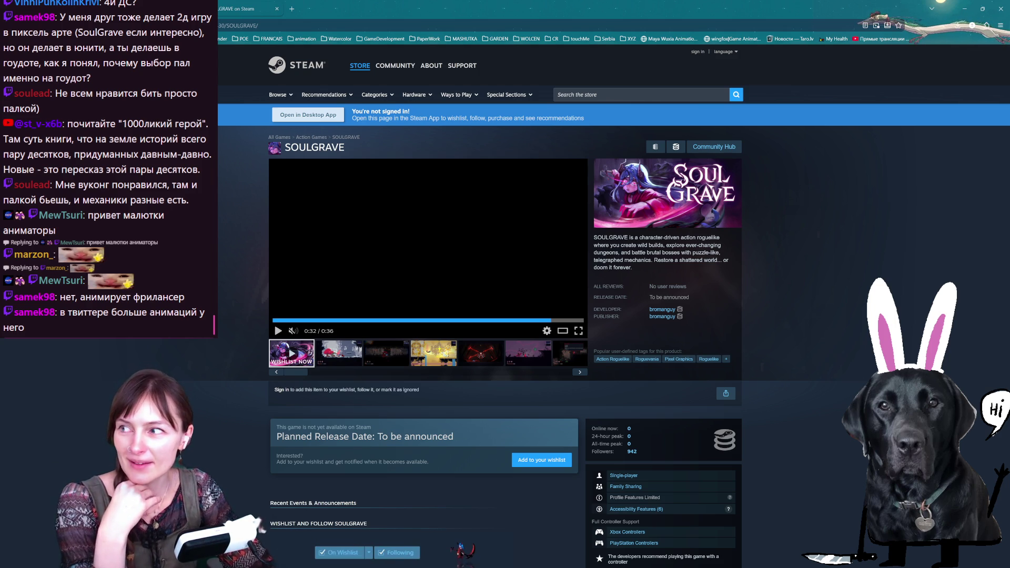
Bring the Steam desktop client's store front page to the front
{"action": "left_click", "coordinate": [539, 4]}
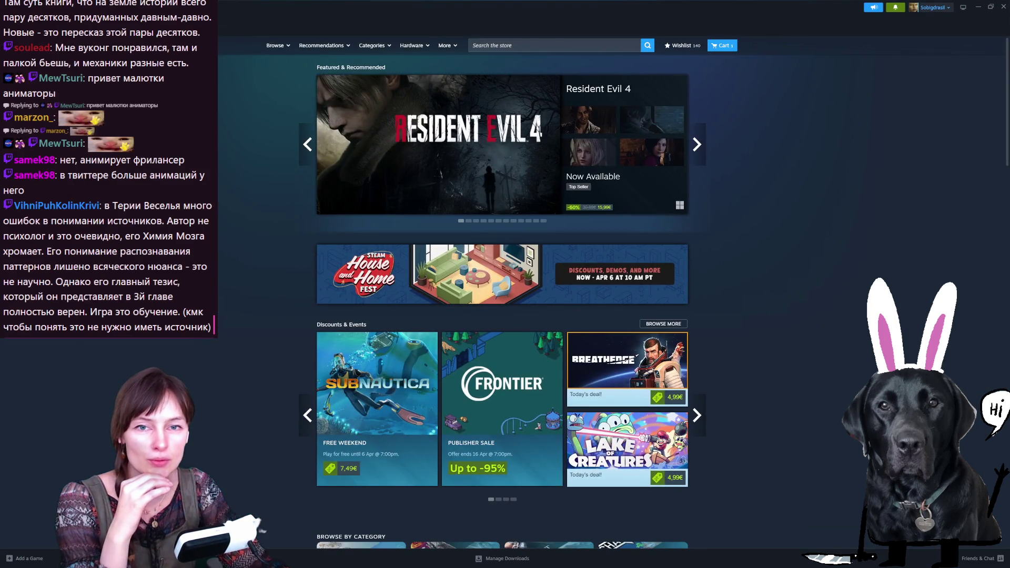
Open the Steam library and advance the middle shelf to older titles like Enshrouded and Godot
{"action": "left_click", "coordinate": [79, 21]}
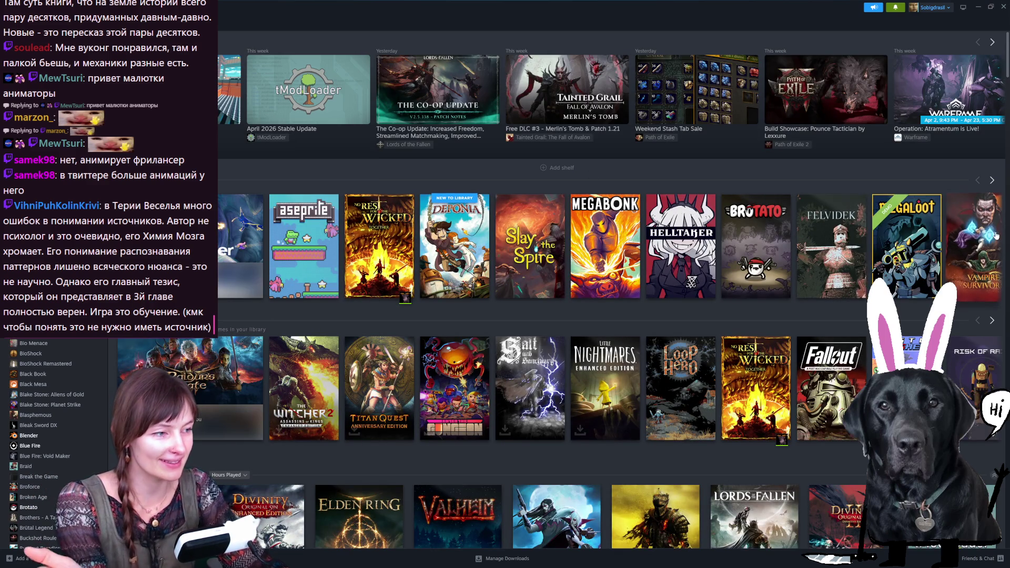
{"action": "left_click", "coordinate": [993, 181]}
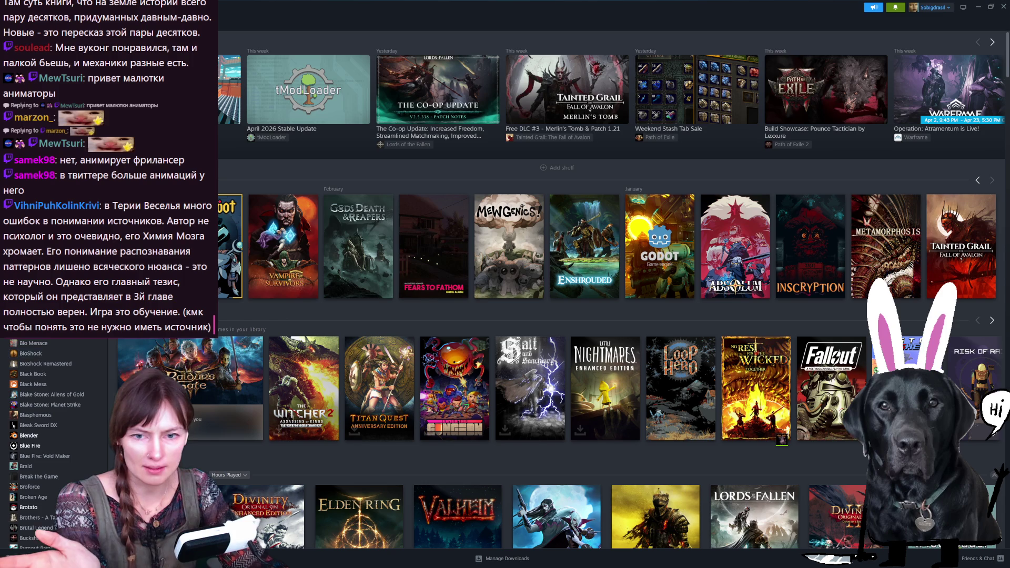
{"action": "scroll", "coordinate": [47, 442], "scroll_direction": "down", "scroll_amount": 3}
{"action": "scroll", "coordinate": [40, 474], "scroll_direction": "down", "scroll_amount": 3}
{"action": "scroll", "coordinate": [119, 419], "scroll_direction": "down", "scroll_amount": 3}
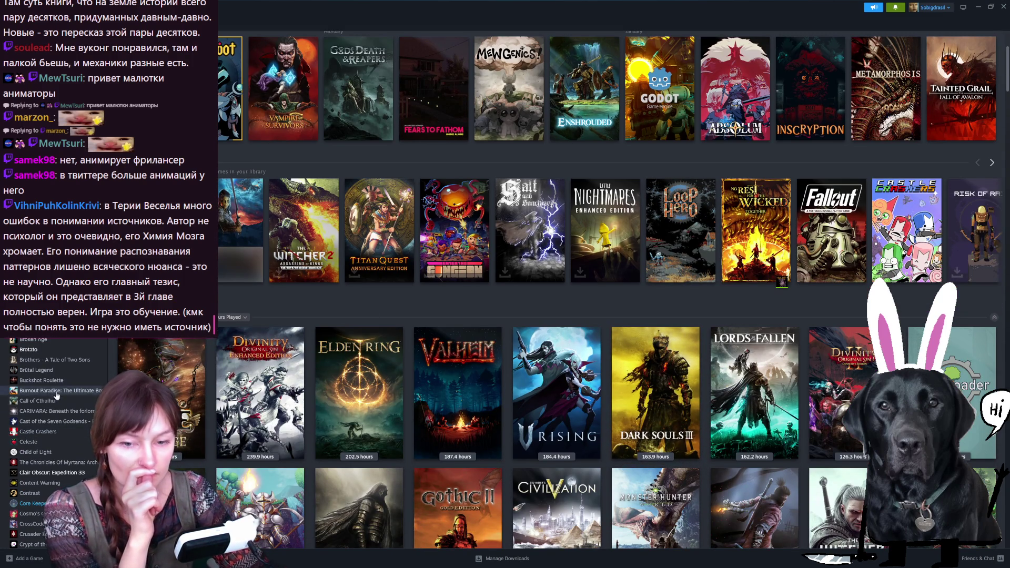
{"action": "scroll", "coordinate": [54, 402], "scroll_direction": "down", "scroll_amount": 3}
{"action": "scroll", "coordinate": [57, 399], "scroll_direction": "down", "scroll_amount": 3}
{"action": "scroll", "coordinate": [60, 401], "scroll_direction": "down", "scroll_amount": 3}
{"action": "scroll", "coordinate": [60, 399], "scroll_direction": "down", "scroll_amount": 3}
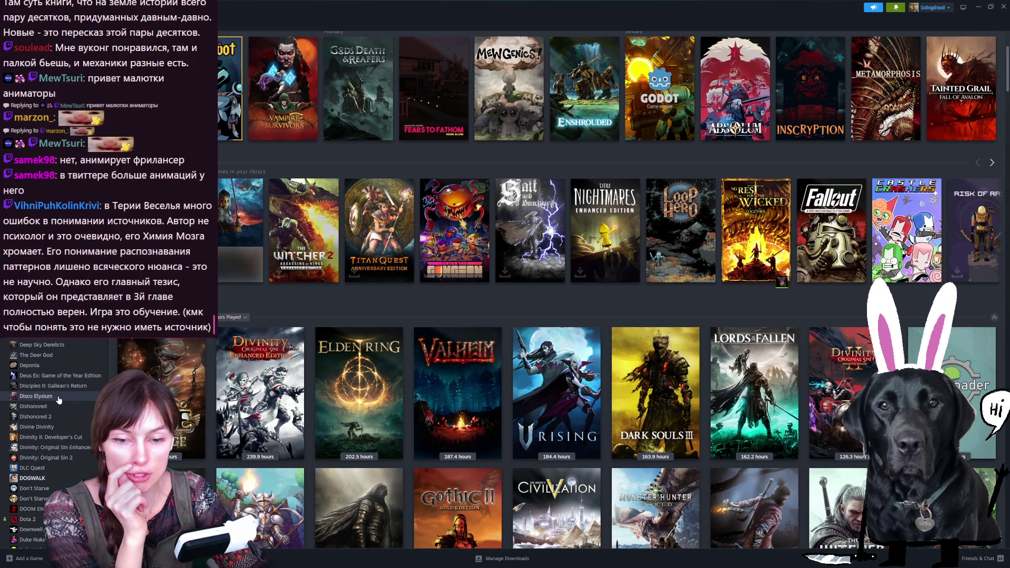
{"action": "scroll", "coordinate": [66, 339], "scroll_direction": "down", "scroll_amount": 3}
{"action": "scroll", "coordinate": [68, 339], "scroll_direction": "down", "scroll_amount": 3}
{"action": "scroll", "coordinate": [67, 341], "scroll_direction": "down", "scroll_amount": 3}
{"action": "scroll", "coordinate": [66, 340], "scroll_direction": "down", "scroll_amount": 3}
{"action": "scroll", "coordinate": [66, 340], "scroll_direction": "down", "scroll_amount": 3}
{"action": "scroll", "coordinate": [65, 340], "scroll_direction": "down", "scroll_amount": 3}
{"action": "scroll", "coordinate": [66, 341], "scroll_direction": "down", "scroll_amount": 3}
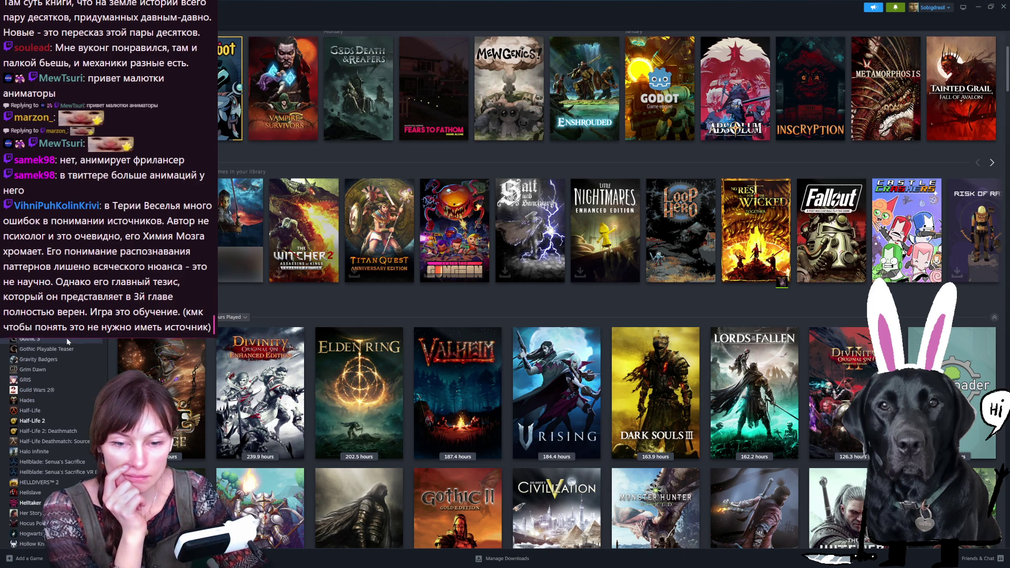
{"action": "scroll", "coordinate": [66, 348], "scroll_direction": "down", "scroll_amount": 3}
{"action": "scroll", "coordinate": [68, 353], "scroll_direction": "down", "scroll_amount": 3}
{"action": "scroll", "coordinate": [67, 353], "scroll_direction": "down", "scroll_amount": 3}
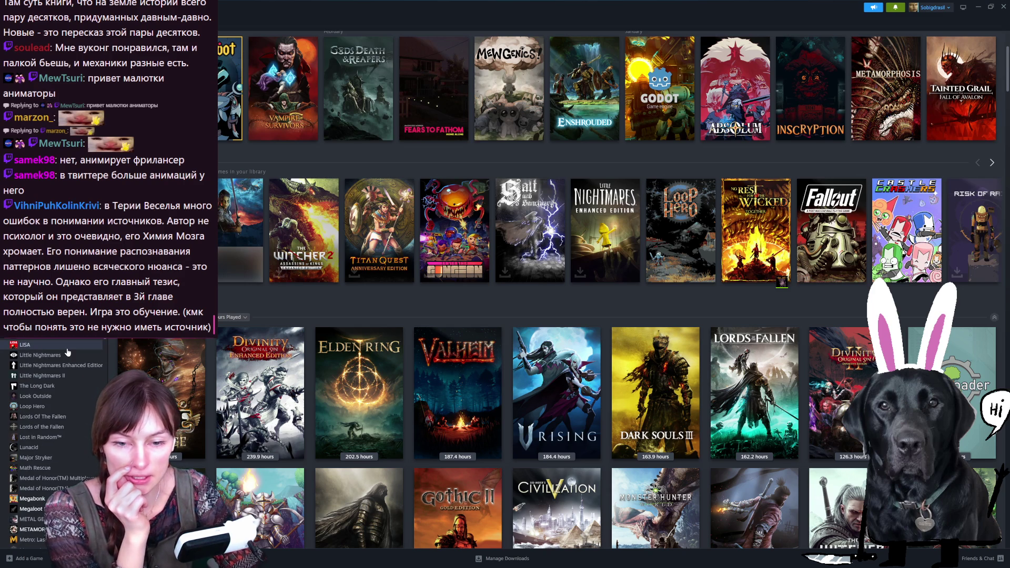
{"action": "scroll", "coordinate": [68, 353], "scroll_direction": "down", "scroll_amount": 3}
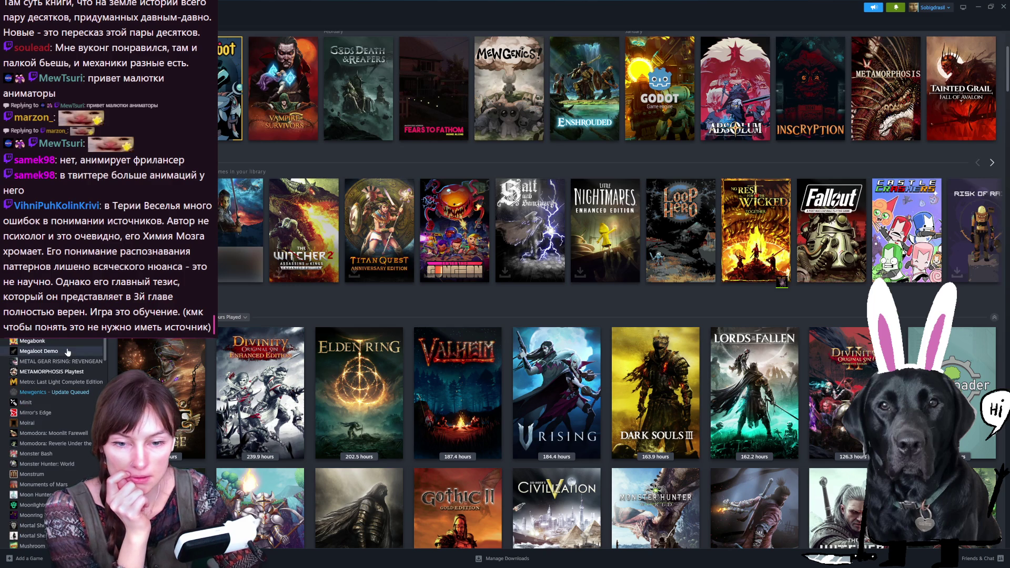
{"action": "scroll", "coordinate": [67, 352], "scroll_direction": "down", "scroll_amount": 3}
{"action": "scroll", "coordinate": [67, 352], "scroll_direction": "down", "scroll_amount": 3}
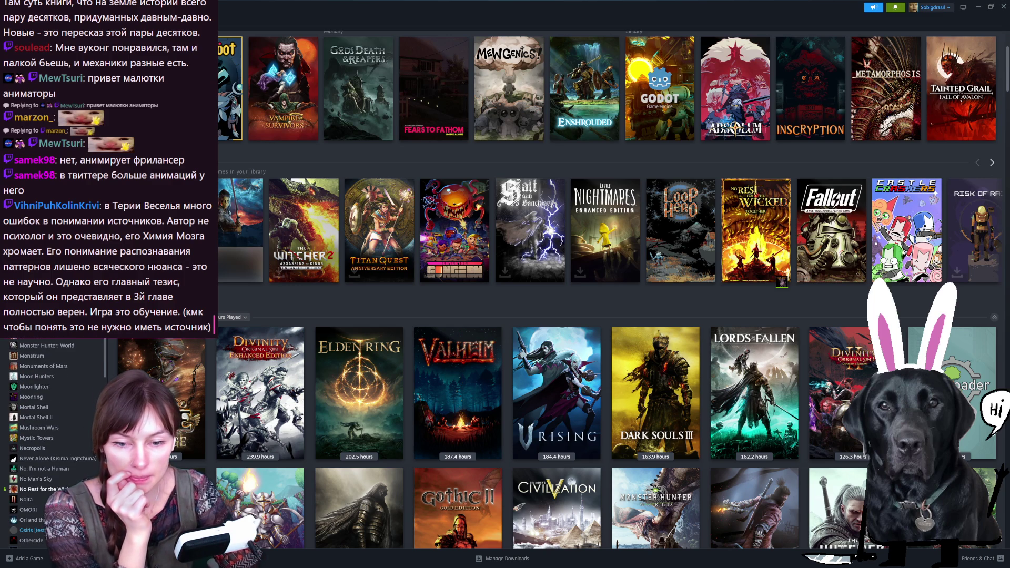
{"action": "scroll", "coordinate": [88, 393], "scroll_direction": "down", "scroll_amount": 3}
{"action": "scroll", "coordinate": [83, 397], "scroll_direction": "down", "scroll_amount": 3}
{"action": "scroll", "coordinate": [82, 396], "scroll_direction": "down", "scroll_amount": 3}
{"action": "scroll", "coordinate": [83, 396], "scroll_direction": "down", "scroll_amount": 3}
{"action": "scroll", "coordinate": [83, 399], "scroll_direction": "down", "scroll_amount": 3}
{"action": "scroll", "coordinate": [83, 400], "scroll_direction": "down", "scroll_amount": 3}
{"action": "scroll", "coordinate": [84, 361], "scroll_direction": "down", "scroll_amount": 3}
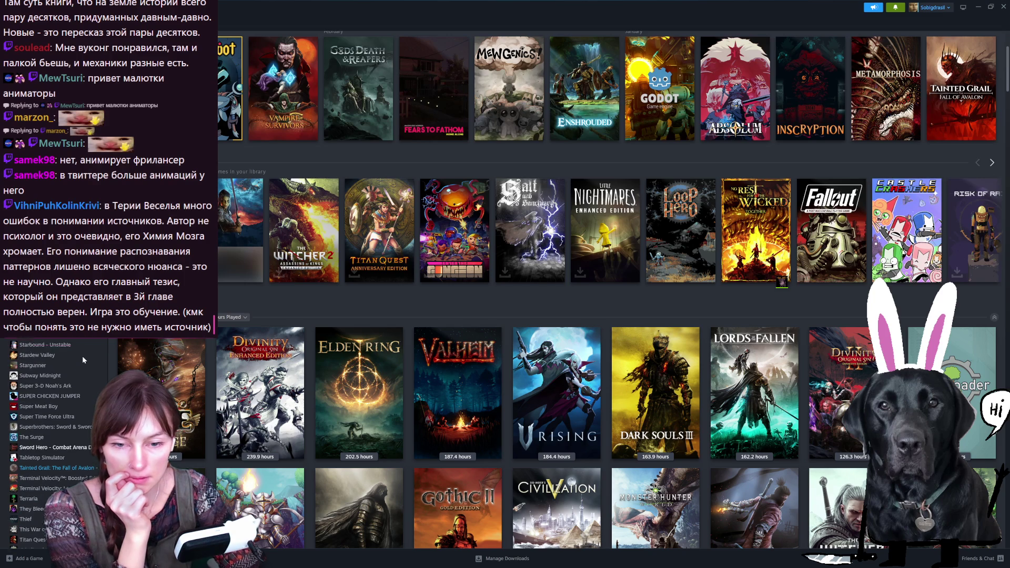
{"action": "scroll", "coordinate": [83, 357], "scroll_direction": "down", "scroll_amount": 3}
{"action": "scroll", "coordinate": [70, 395], "scroll_direction": "down", "scroll_amount": 3}
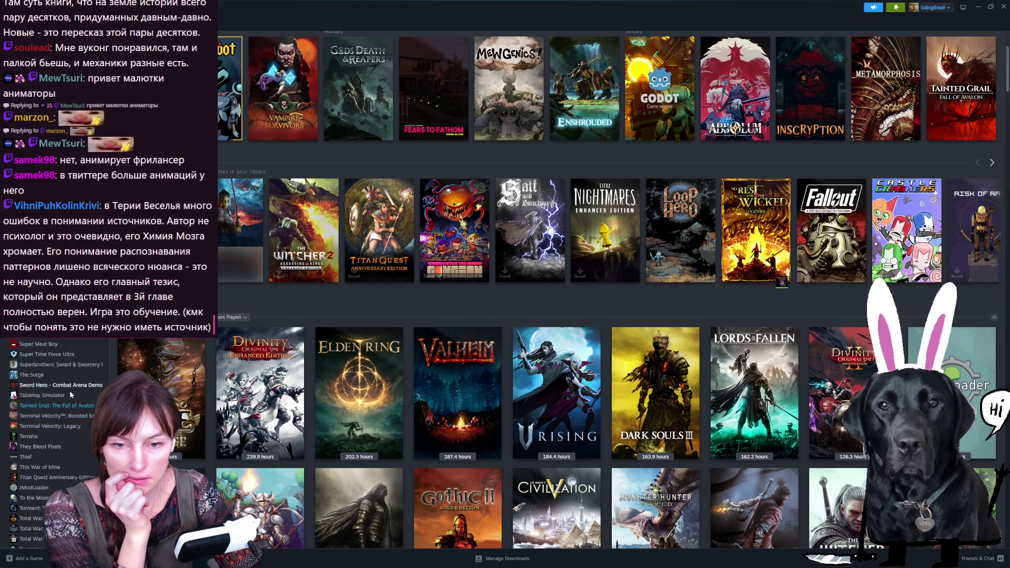
{"action": "scroll", "coordinate": [70, 393], "scroll_direction": "down", "scroll_amount": 2}
{"action": "scroll", "coordinate": [70, 391], "scroll_direction": "down", "scroll_amount": 2}
{"action": "scroll", "coordinate": [69, 391], "scroll_direction": "down", "scroll_amount": 2}
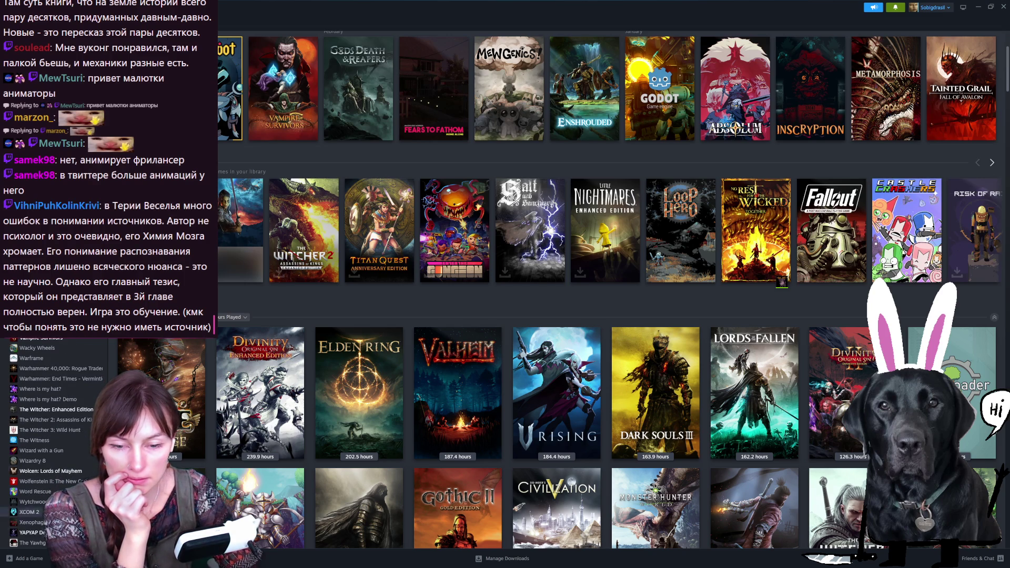
{"action": "scroll", "coordinate": [48, 442], "scroll_direction": "up", "scroll_amount": 2}
{"action": "scroll", "coordinate": [48, 442], "scroll_direction": "up", "scroll_amount": 2}
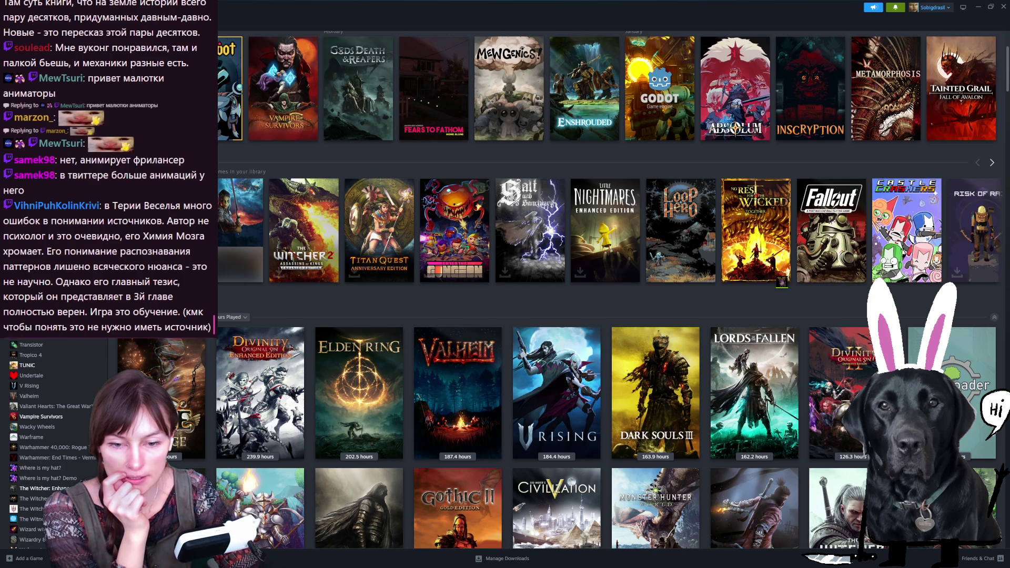
{"action": "scroll", "coordinate": [48, 442], "scroll_direction": "up", "scroll_amount": 10}
{"action": "scroll", "coordinate": [47, 442], "scroll_direction": "up", "scroll_amount": 10}
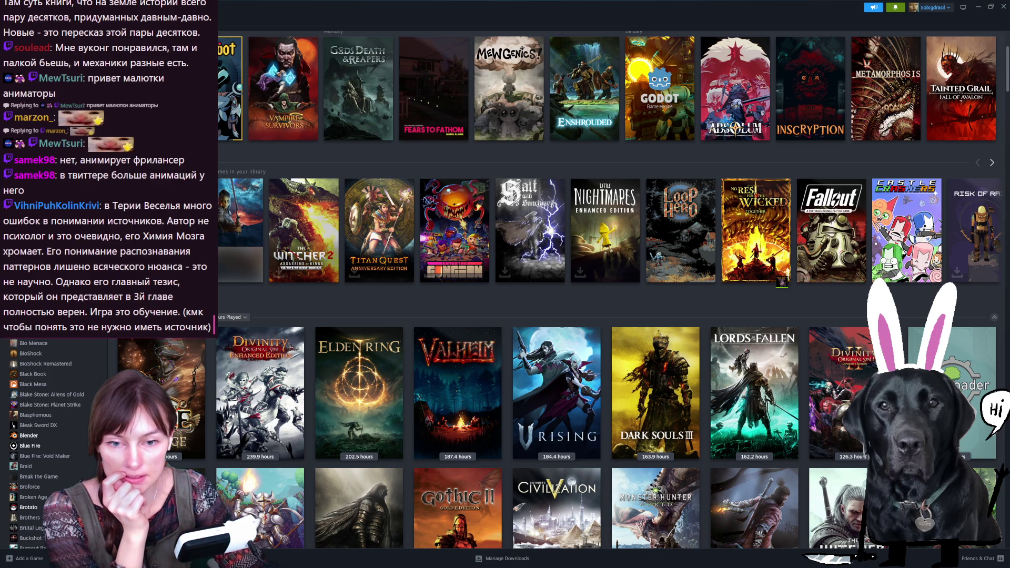
{"action": "scroll", "coordinate": [48, 443], "scroll_direction": "down", "scroll_amount": 3}
{"action": "scroll", "coordinate": [47, 443], "scroll_direction": "down", "scroll_amount": 3}
{"action": "scroll", "coordinate": [47, 443], "scroll_direction": "down", "scroll_amount": 3}
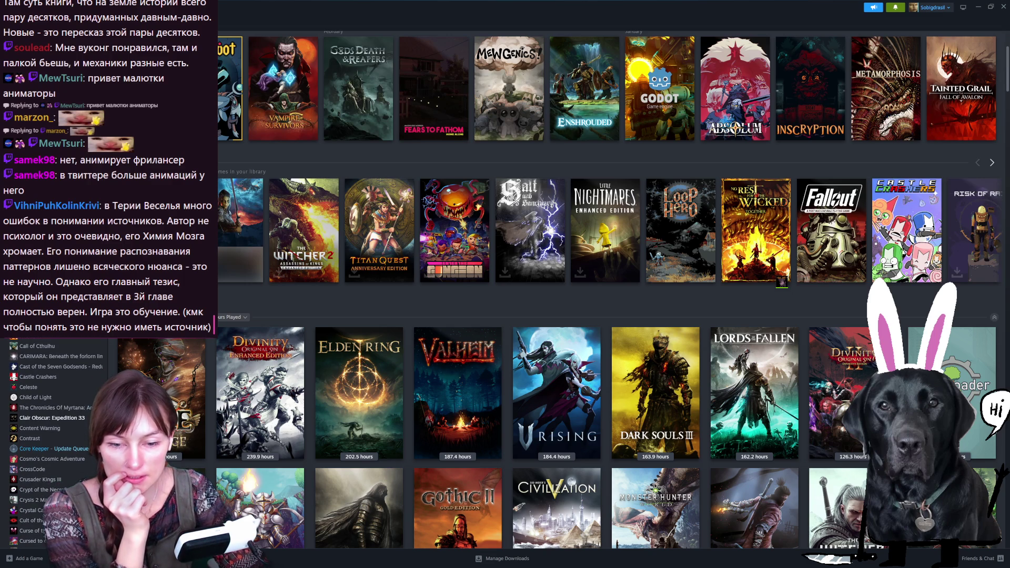
{"action": "scroll", "coordinate": [47, 442], "scroll_direction": "down", "scroll_amount": 2}
{"action": "scroll", "coordinate": [47, 442], "scroll_direction": "down", "scroll_amount": 2}
{"action": "scroll", "coordinate": [47, 442], "scroll_direction": "down", "scroll_amount": 1}
{"action": "scroll", "coordinate": [48, 443], "scroll_direction": "down", "scroll_amount": 2}
{"action": "scroll", "coordinate": [44, 442], "scroll_direction": "down", "scroll_amount": 4}
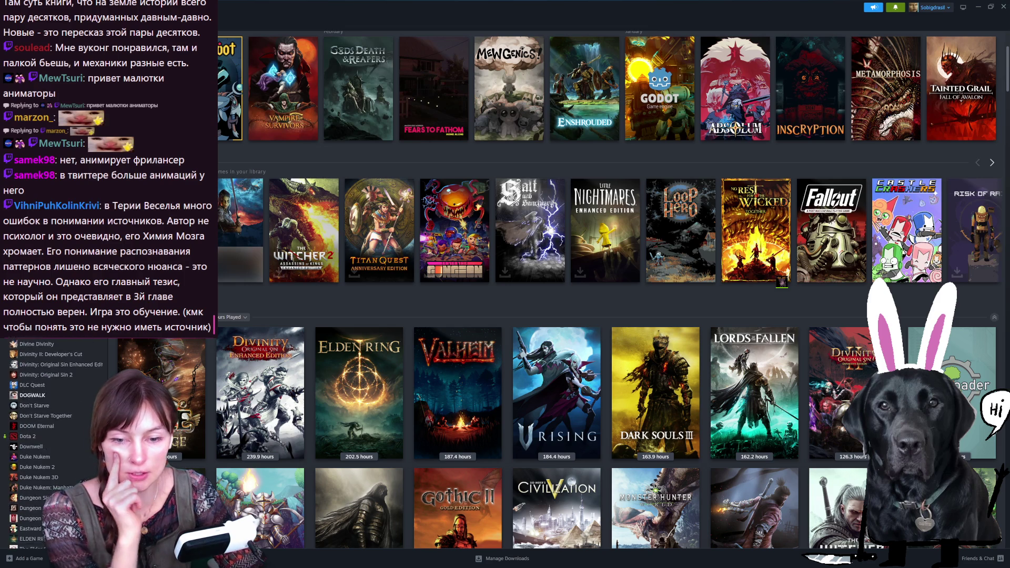
{"action": "scroll", "coordinate": [44, 443], "scroll_direction": "down", "scroll_amount": 4}
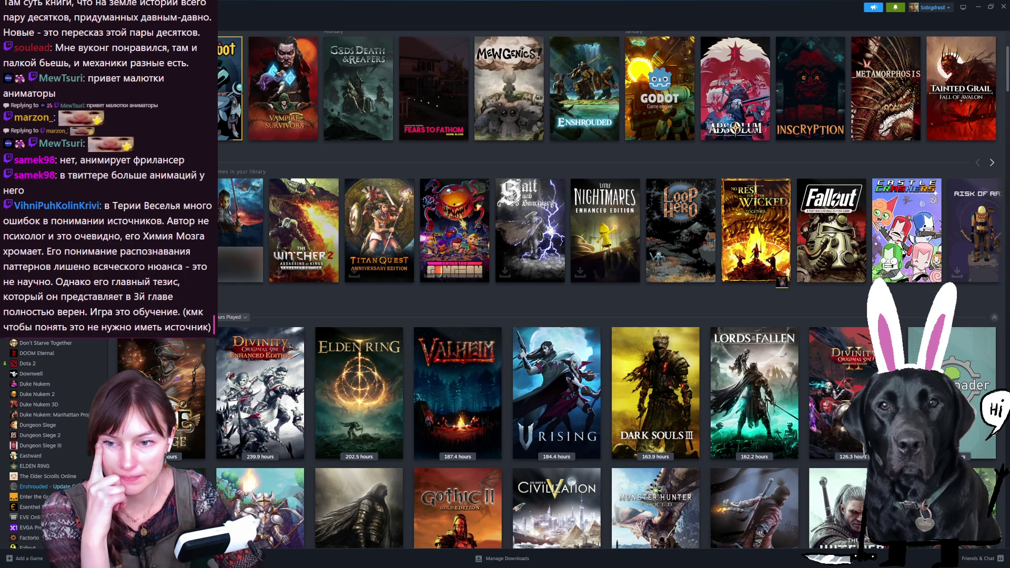
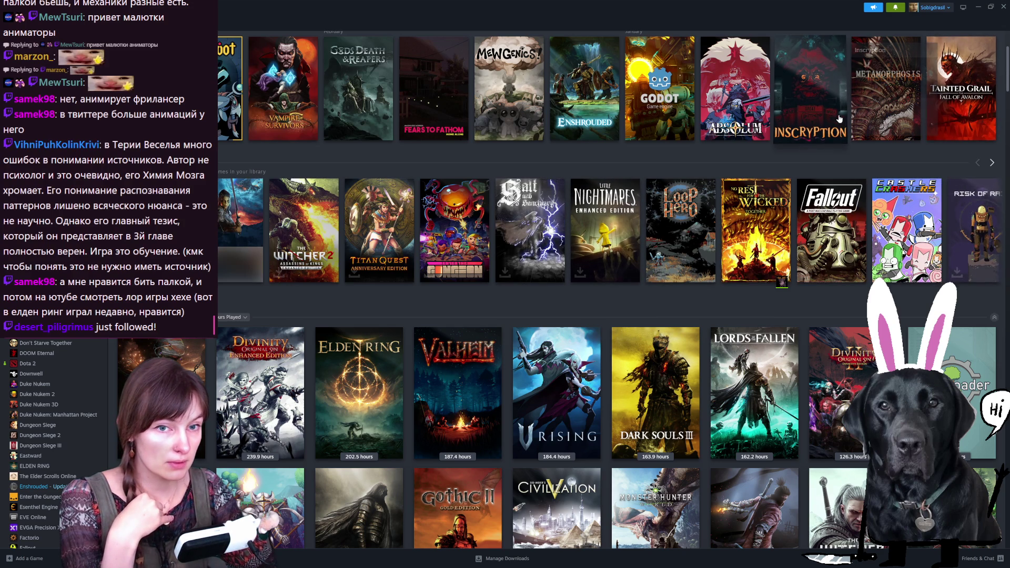
{"action": "scroll", "coordinate": [844, 136], "scroll_direction": "up", "scroll_amount": 1}
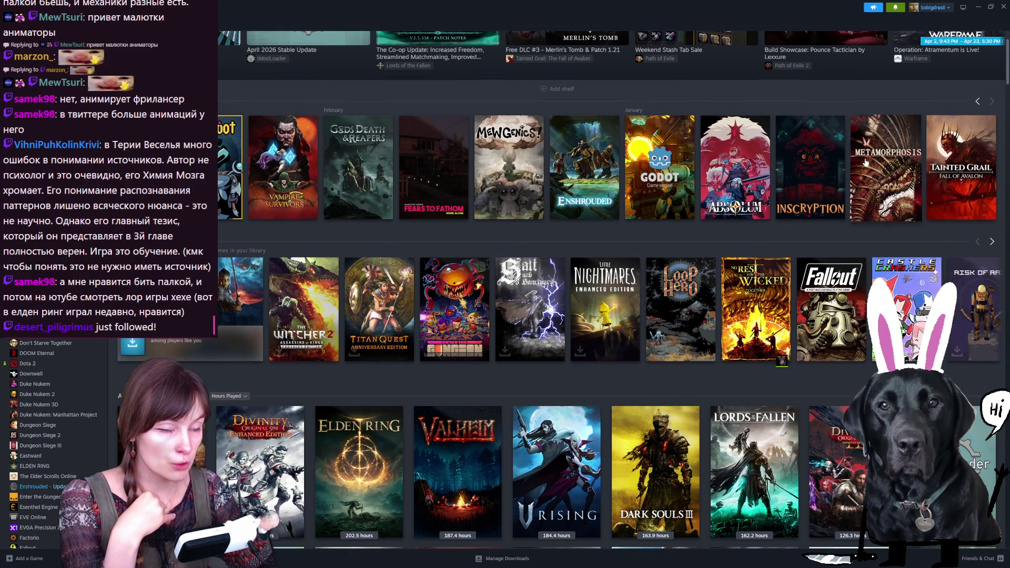
{"action": "scroll", "coordinate": [864, 150], "scroll_direction": "up", "scroll_amount": 1}
{"action": "scroll", "coordinate": [864, 149], "scroll_direction": "down", "scroll_amount": 2}
View the SOULGRAVE Steam store page, close it, and return to Aseprite
{"action": "mouse_move", "coordinate": [992, 163]}
{"action": "key", "text": "alt+Tab"}
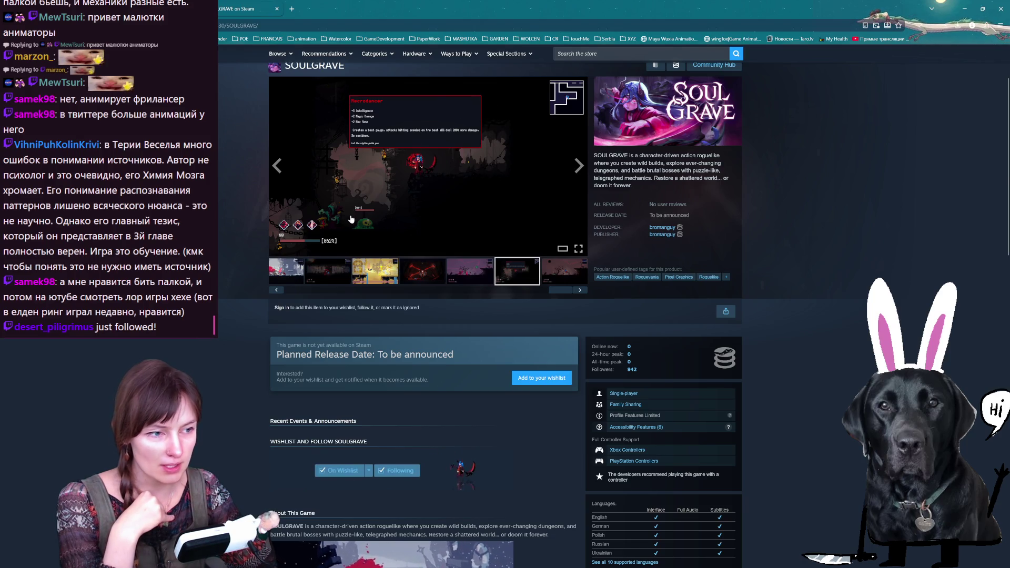
{"action": "scroll", "coordinate": [418, 262], "scroll_direction": "down", "scroll_amount": 4}
{"action": "scroll", "coordinate": [417, 264], "scroll_direction": "down", "scroll_amount": 4}
{"action": "scroll", "coordinate": [418, 264], "scroll_direction": "down", "scroll_amount": 1}
{"action": "scroll", "coordinate": [418, 264], "scroll_direction": "down", "scroll_amount": 2}
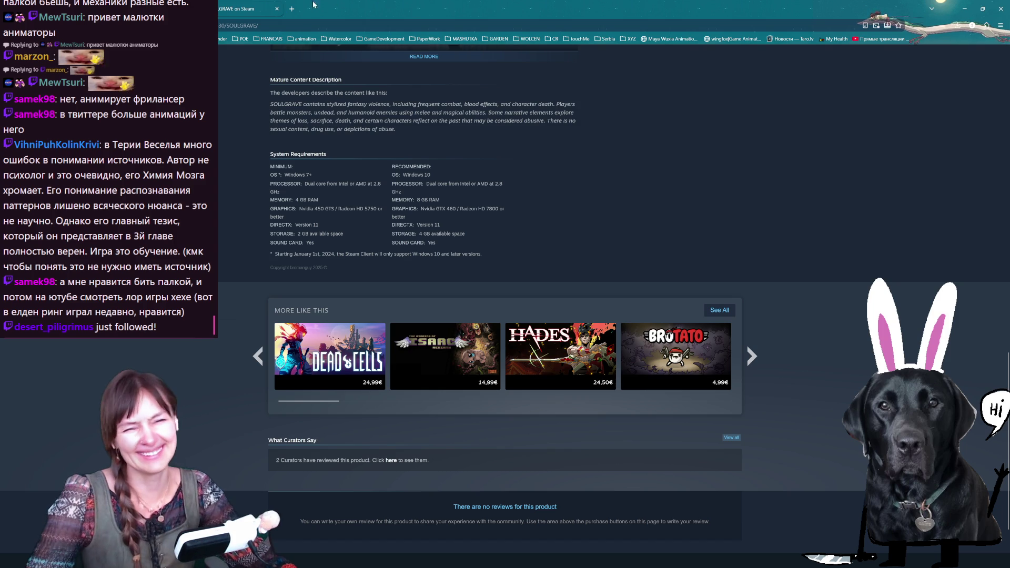
{"action": "key", "text": "ctrl+w"}
{"action": "key", "text": "alt+Tab"}
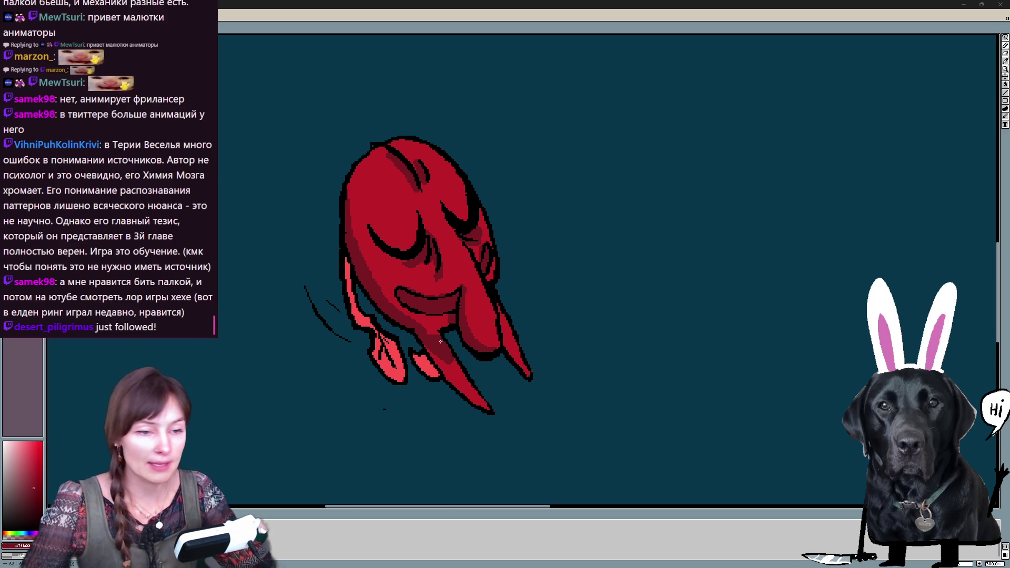
Shade the splattered creature's mouth, cheek and left edge with darker red
{"action": "key", "text": "ctrl+z"}
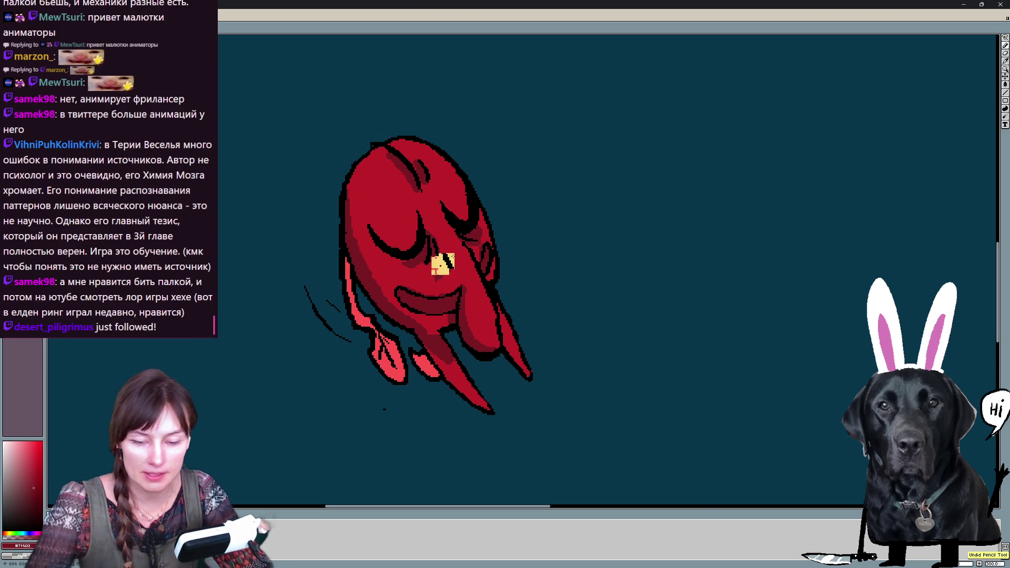
{"action": "key", "text": "Return"}
{"action": "key", "text": "Return"}
{"action": "key", "text": "Return"}
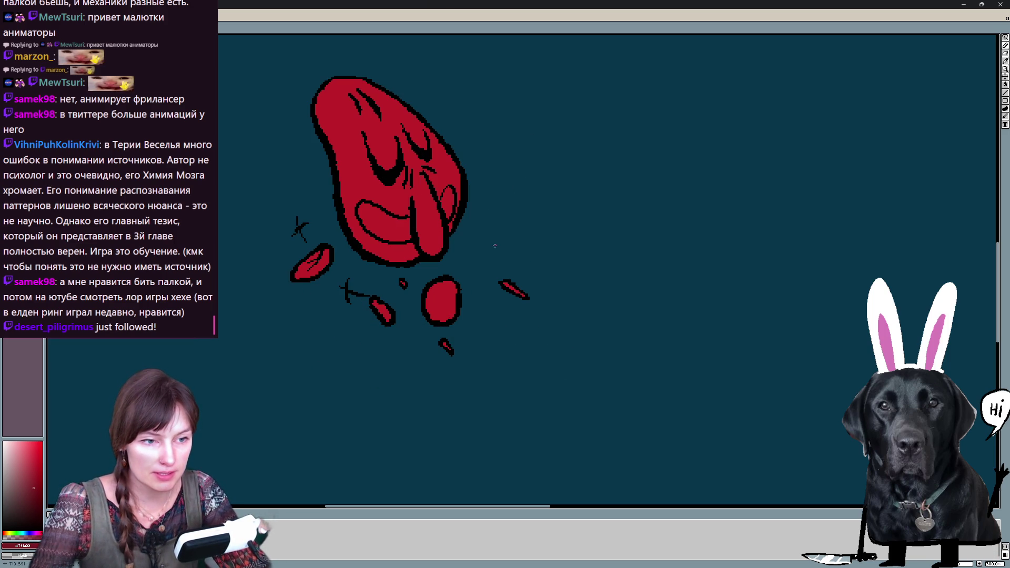
{"action": "left_click_drag", "start_coordinate": [367, 215], "coordinate": [418, 260]}
{"action": "left_click_drag", "start_coordinate": [450, 190], "coordinate": [444, 213]}
{"action": "mouse_move", "coordinate": [324, 99]}
{"action": "left_mouse_down"}
{"action": "mouse_move", "coordinate": [349, 236]}
{"action": "mouse_move", "coordinate": [410, 257]}
{"action": "left_mouse_up"}
{"action": "key", "text": "Return"}
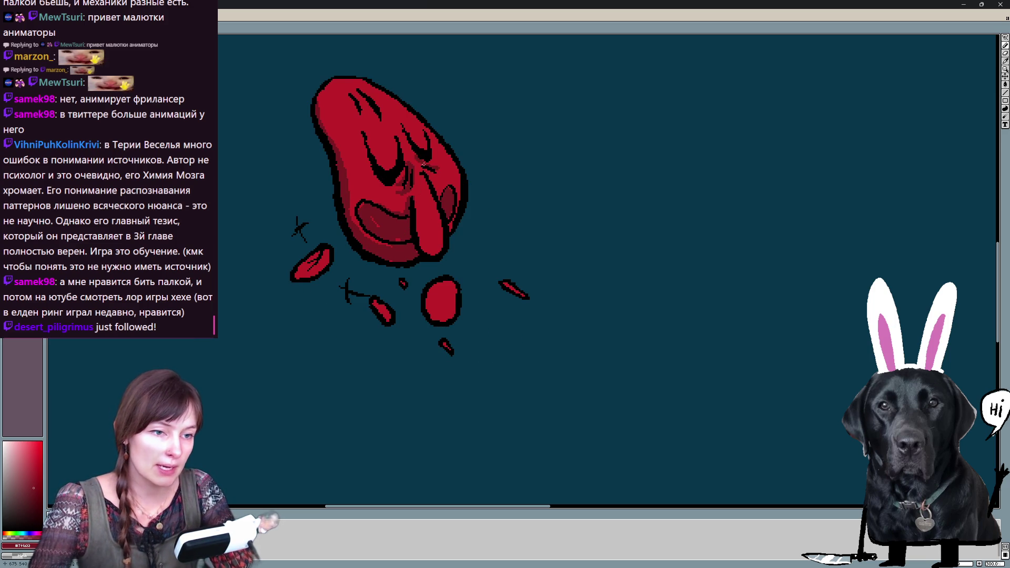
Darken the round blob's left edge on the main frame, then pick light red
{"action": "key", "text": "Return"}
{"action": "mouse_move", "coordinate": [432, 310]}
{"action": "left_mouse_down"}
{"action": "mouse_move", "coordinate": [446, 278]}
{"action": "mouse_move", "coordinate": [437, 295]}
{"action": "left_mouse_up"}
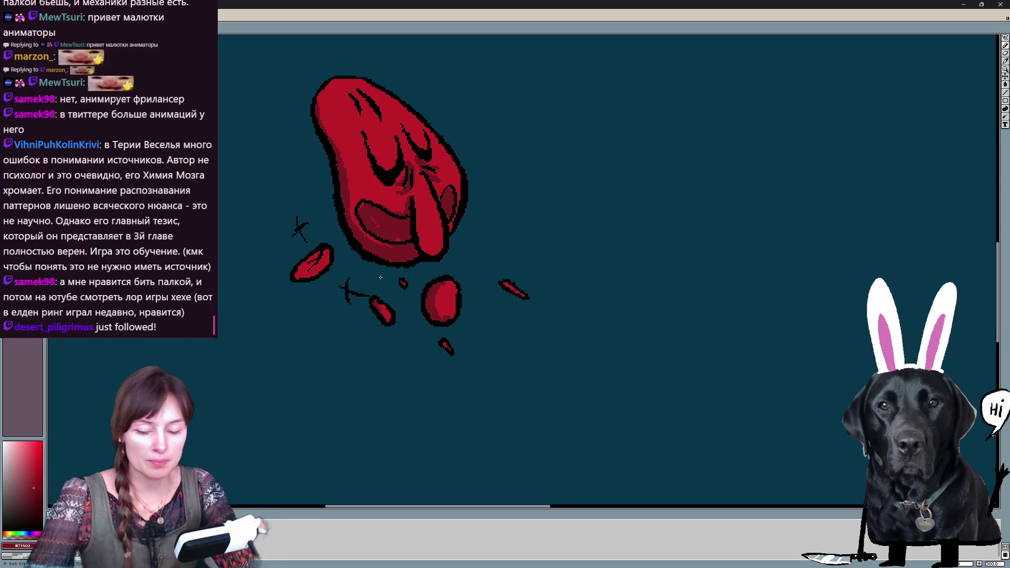
{"action": "key", "text": "Left"}
{"action": "left_click", "coordinate": [351, 314], "text": "alt"}
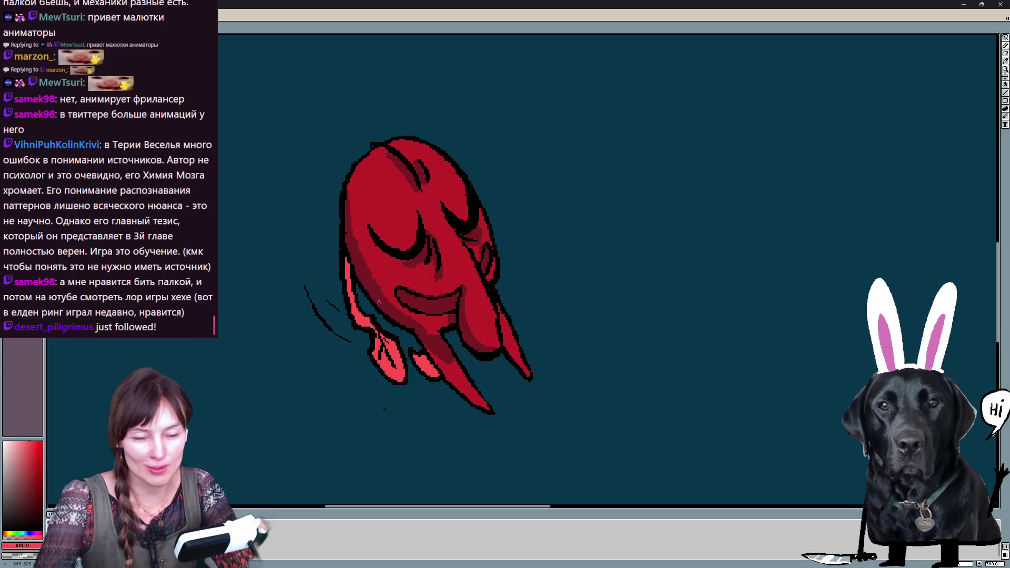
Highlight a splatter piece in light red and brighten the big-eyed creature's left ear, then preview
{"action": "key", "text": "Return"}
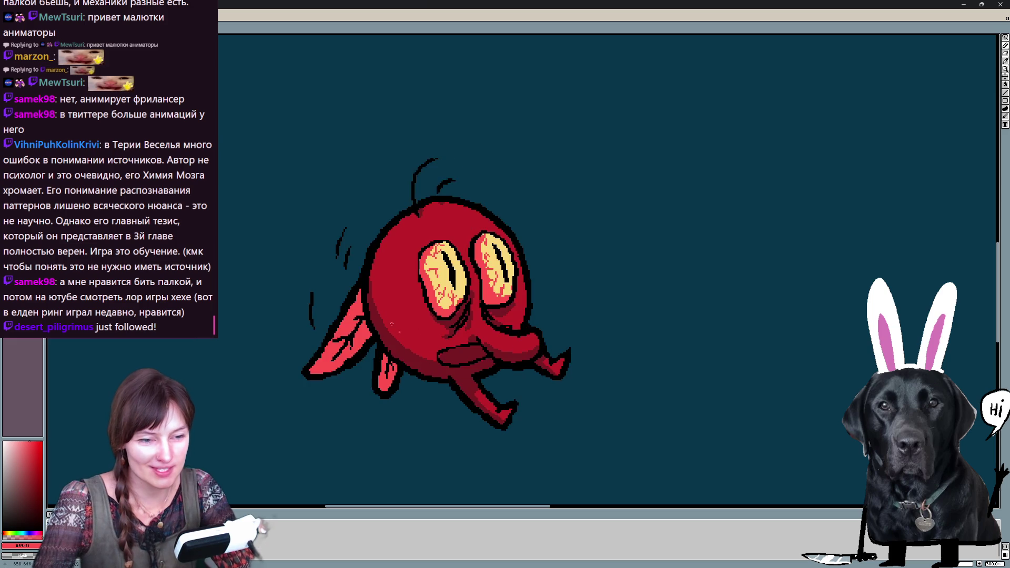
{"action": "left_click_drag", "start_coordinate": [324, 251], "coordinate": [320, 263]}
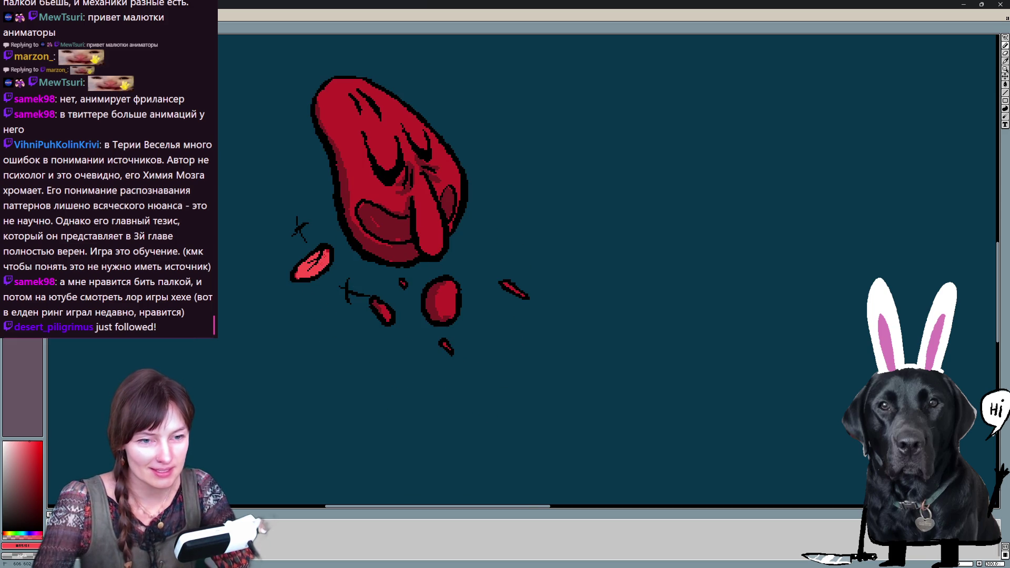
{"action": "key", "text": "Return"}
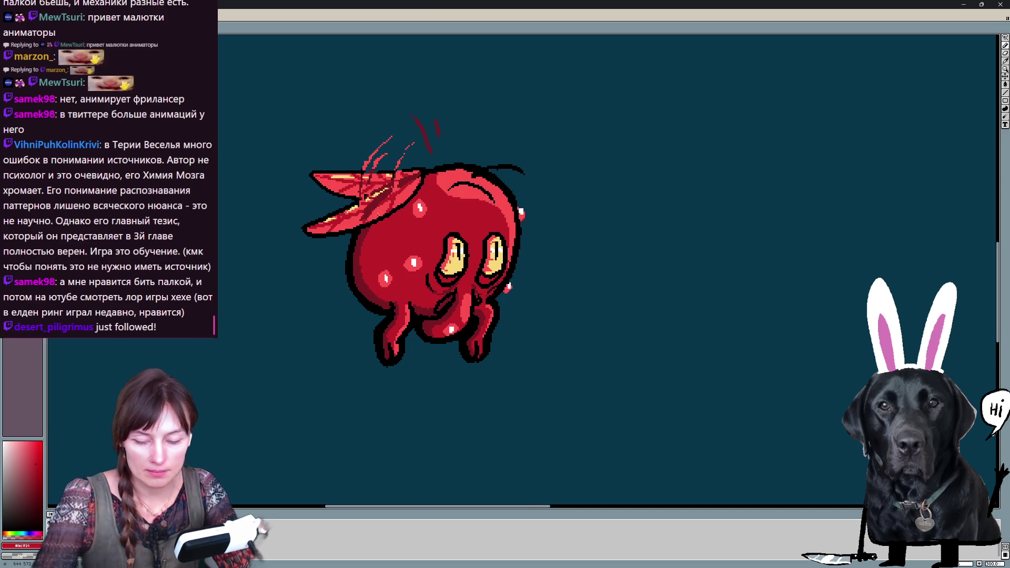
{"action": "key", "text": "Right"}
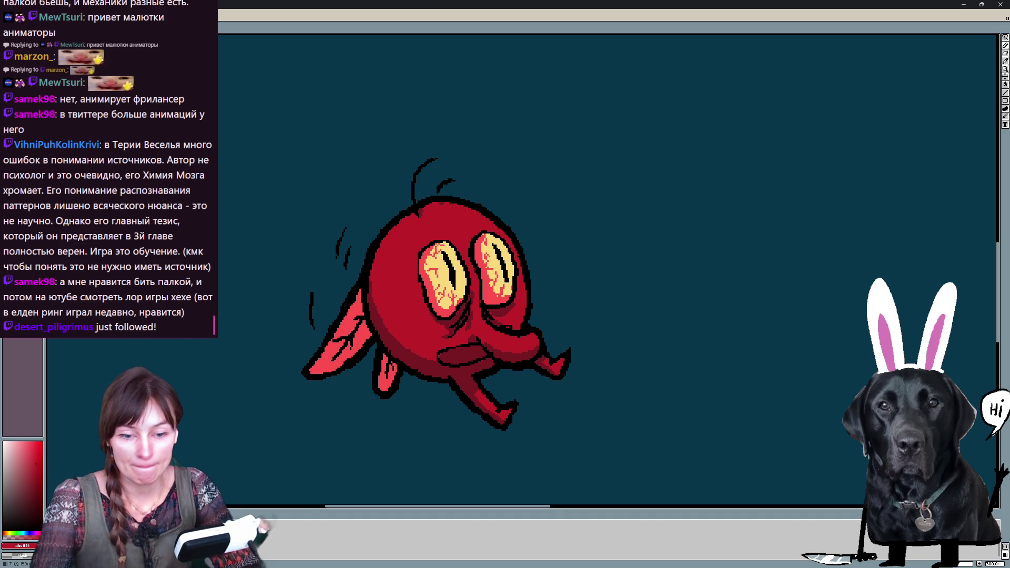
{"action": "left_click_drag", "start_coordinate": [340, 328], "coordinate": [353, 355]}
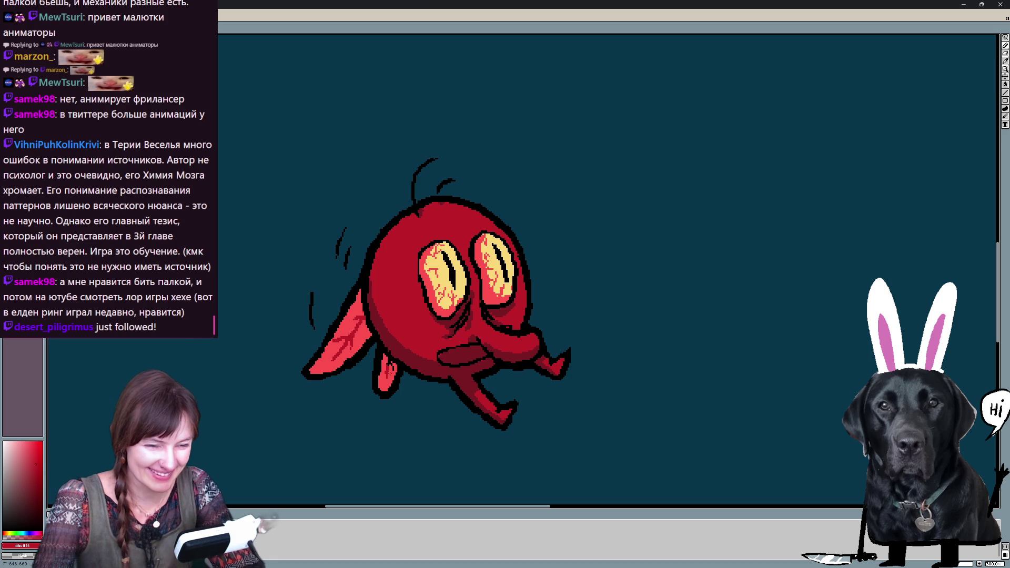
{"action": "key", "text": "Return"}
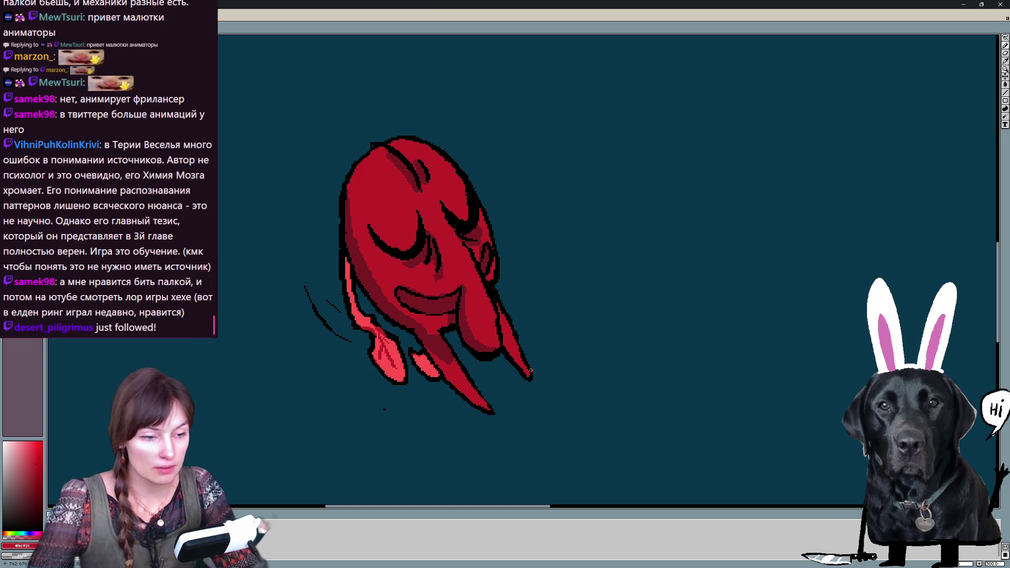
Repaint the blob creature's lower body with darker red using the pencil
{"action": "key", "text": "e"}
{"action": "key", "text": "b"}
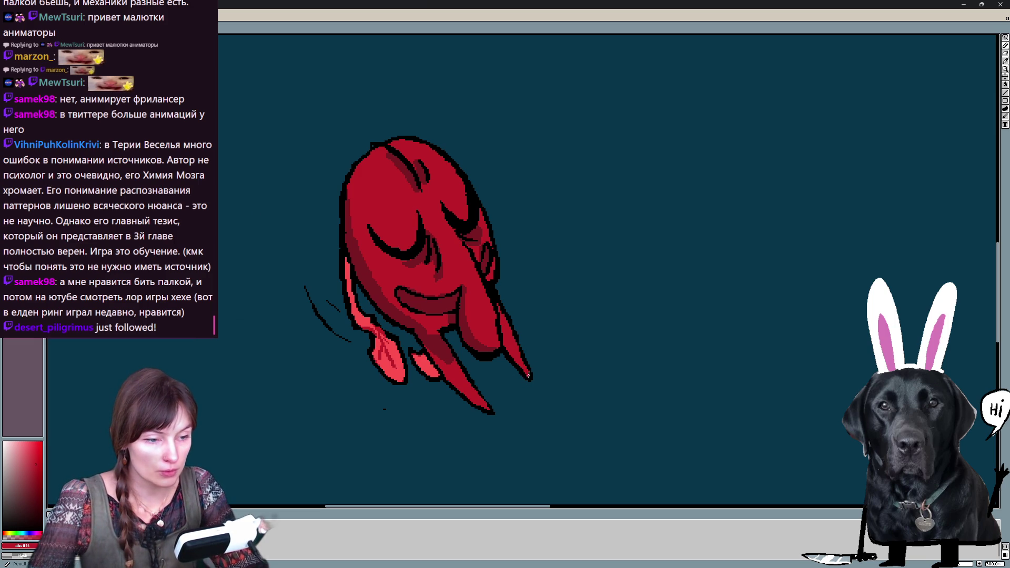
{"action": "key", "text": "Return"}
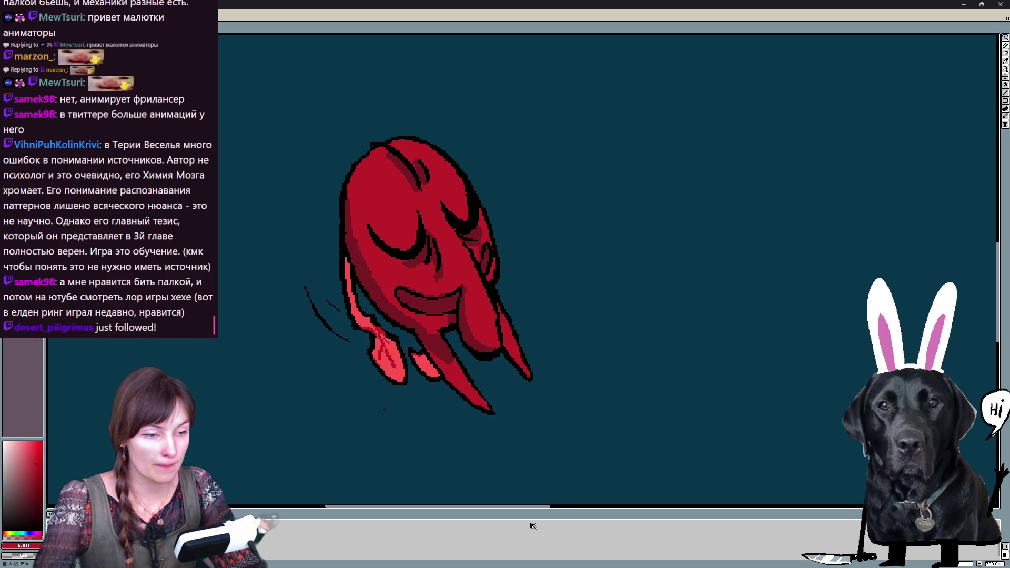
{"action": "key", "text": "Return"}
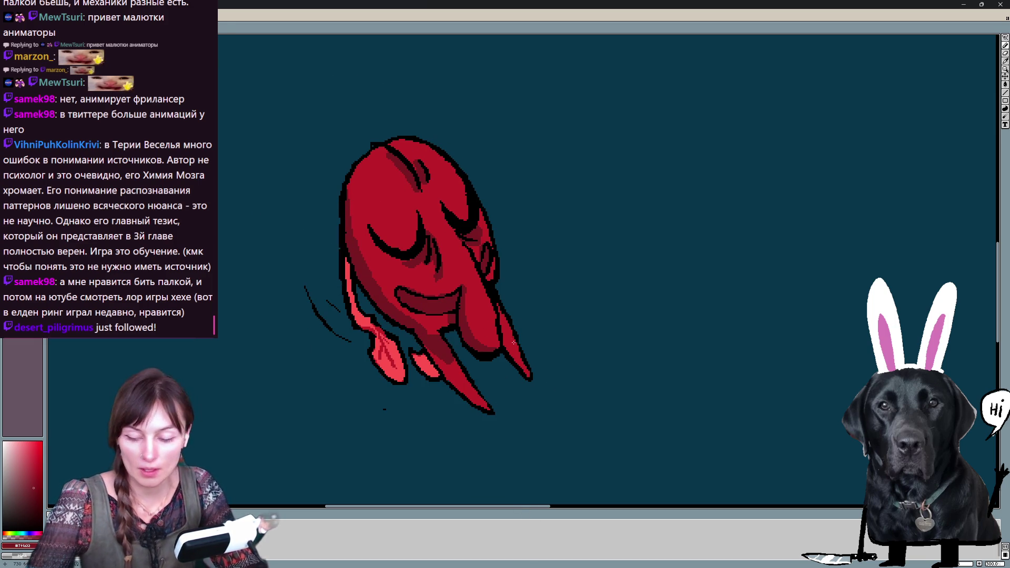
{"action": "mouse_move", "coordinate": [437, 369]}
{"action": "left_mouse_down"}
{"action": "mouse_move", "coordinate": [431, 350]}
{"action": "mouse_move", "coordinate": [444, 364]}
{"action": "left_mouse_up"}
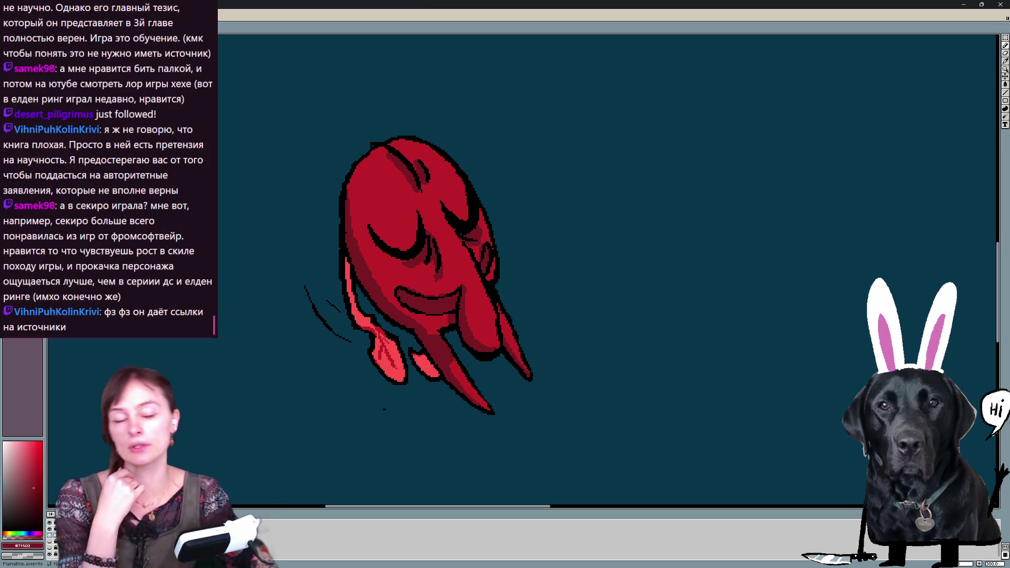
Undo a stray stroke and add light orange highlights along the creature's small fin across frames
{"action": "key", "text": "ctrl+z"}
{"action": "key", "text": "Right"}
{"action": "key", "text": "Right"}
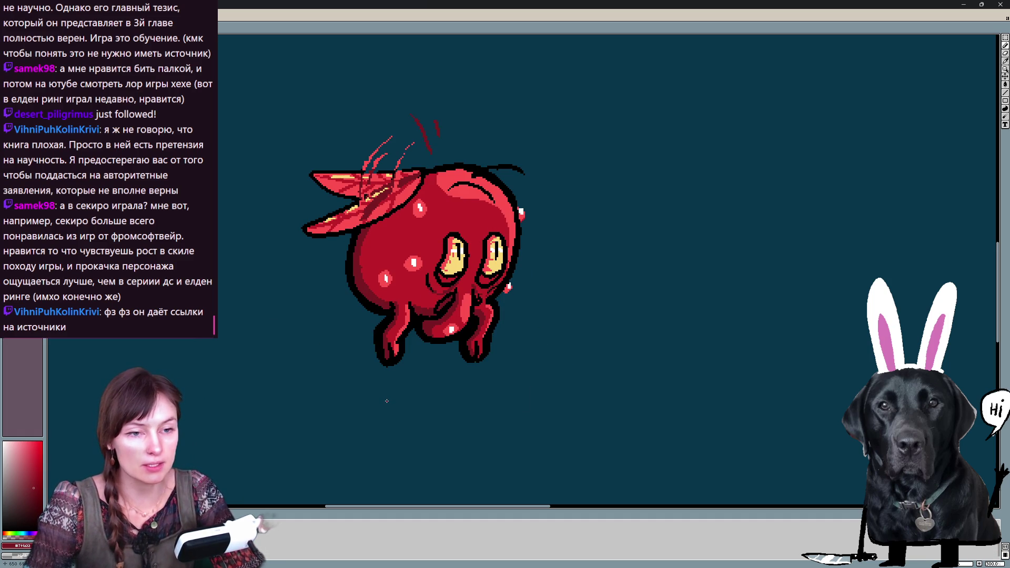
{"action": "key", "text": "Right"}
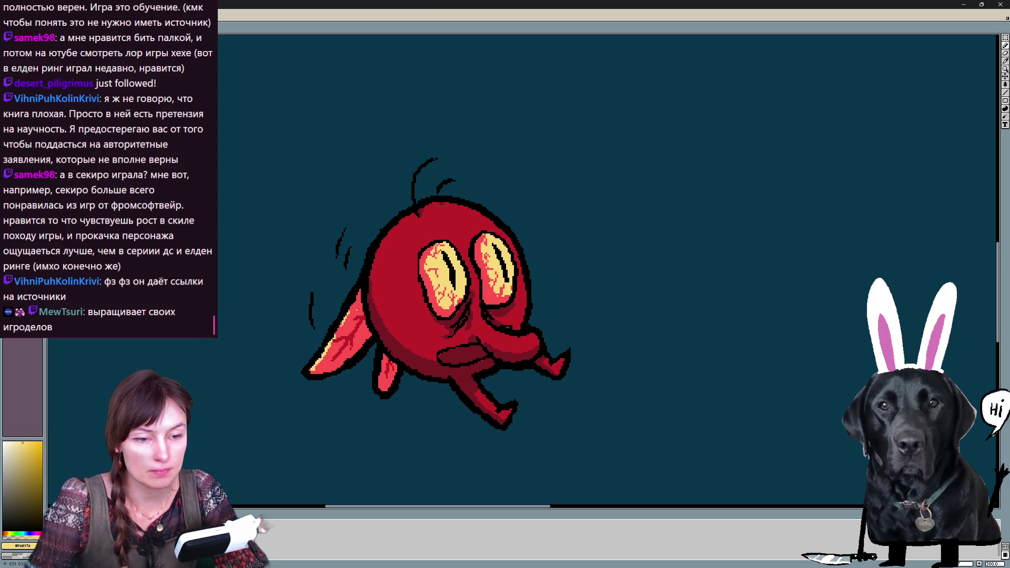
{"action": "left_click_drag", "start_coordinate": [381, 368], "coordinate": [383, 388]}
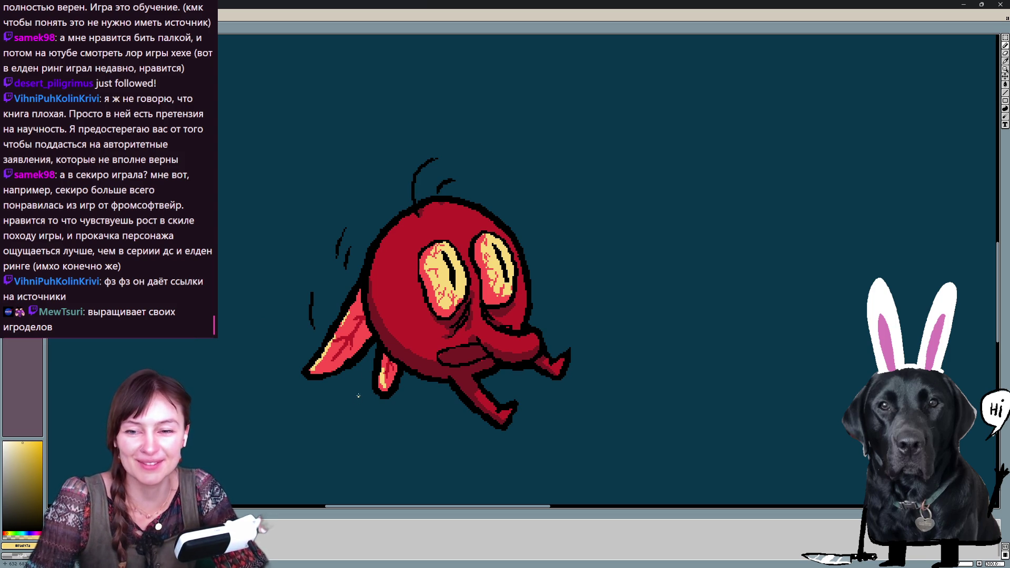
{"action": "key", "text": "Right"}
{"action": "key", "text": "Left"}
{"action": "key", "text": "Right"}
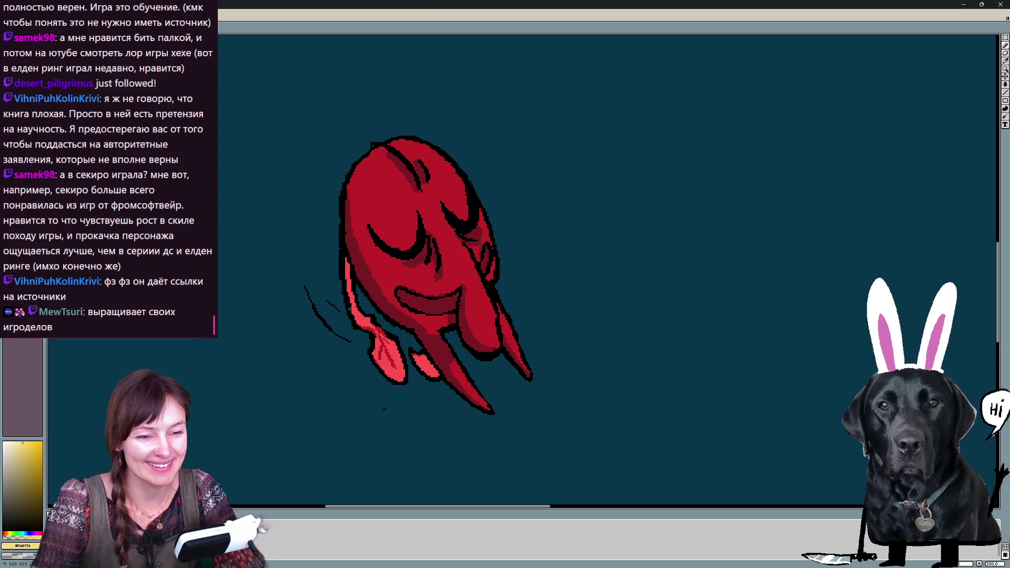
{"action": "left_click_drag", "start_coordinate": [378, 360], "coordinate": [400, 379]}
On the burst-apart frame, switch the drawing colour to dark red and undo the last stroke
{"action": "key", "text": "Right"}
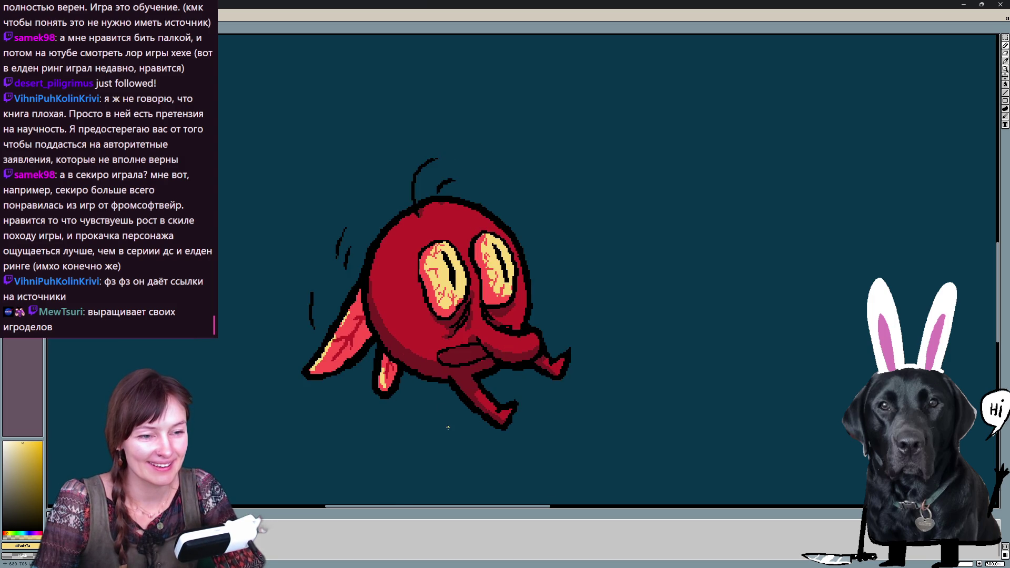
{"action": "key", "text": "Right"}
{"action": "key", "text": "Right"}
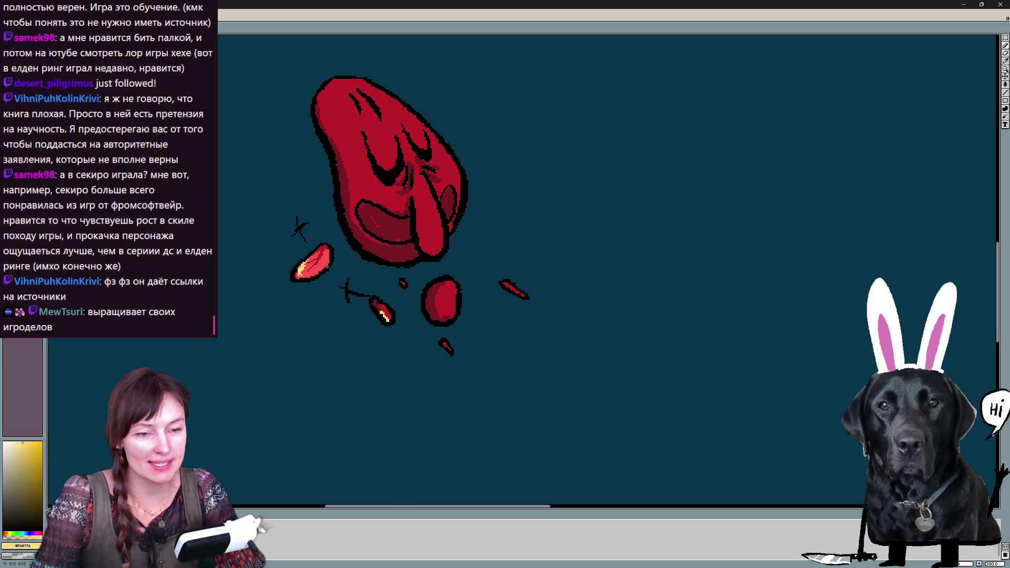
{"action": "key", "text": "bracketleft"}
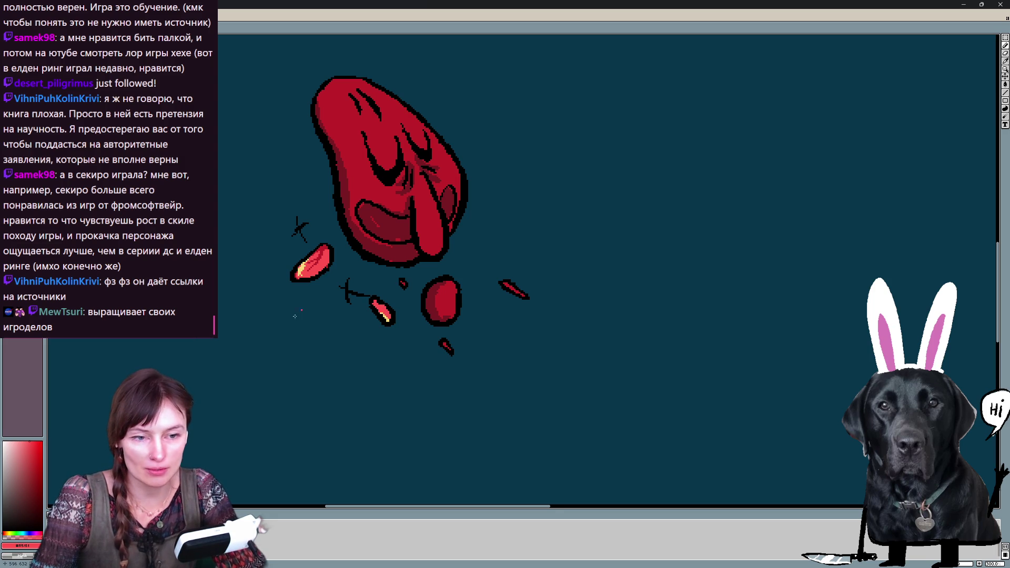
{"action": "left_click", "coordinate": [344, 294], "text": "alt"}
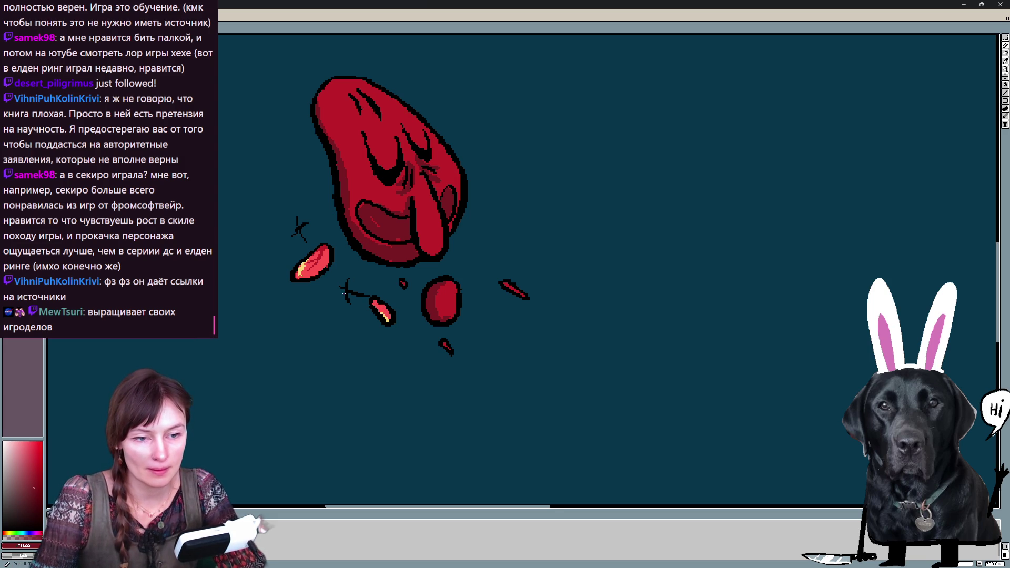
{"action": "key", "text": "ctrl+z"}
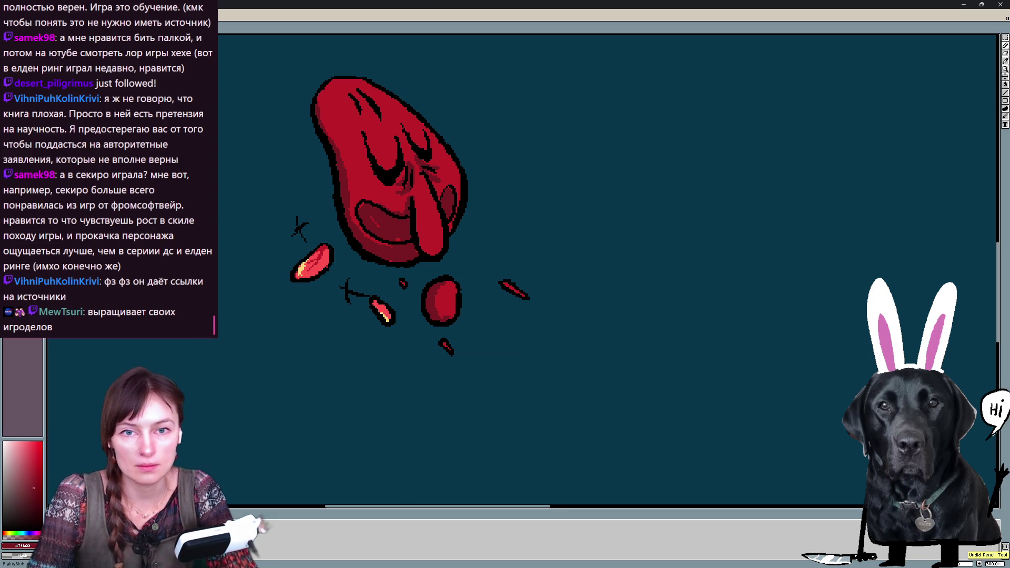
Recolour the small black scratch mark beside the collapsed creature dark red
{"action": "left_click_drag", "start_coordinate": [297, 224], "coordinate": [311, 234]}
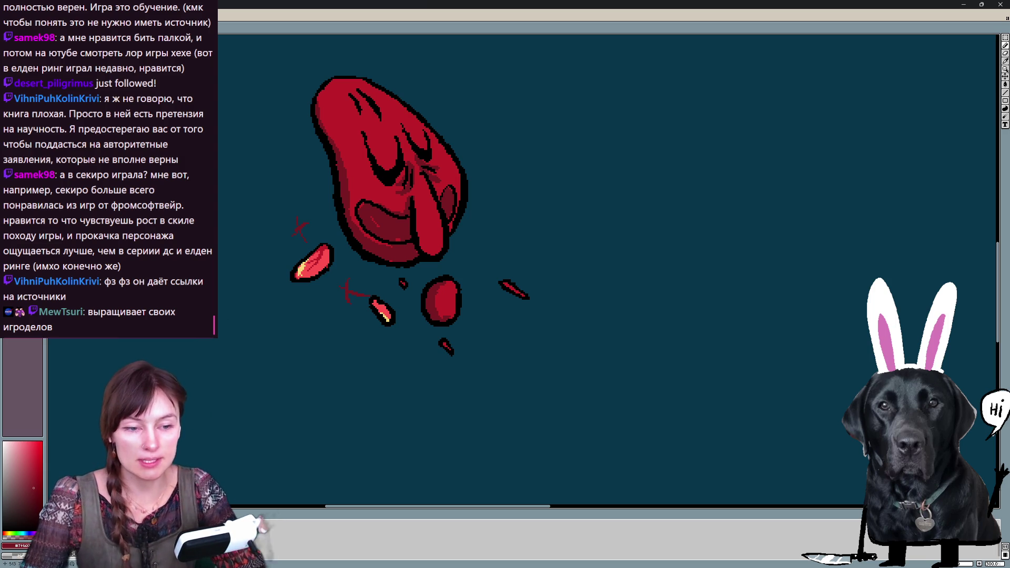
Paint light red highlight spots on the crouching creature's body across neighbouring frames
{"action": "key", "text": "Right"}
{"action": "key", "text": "Right"}
{"action": "key", "text": "Right"}
{"action": "key", "text": "Right"}
{"action": "key", "text": "Right"}
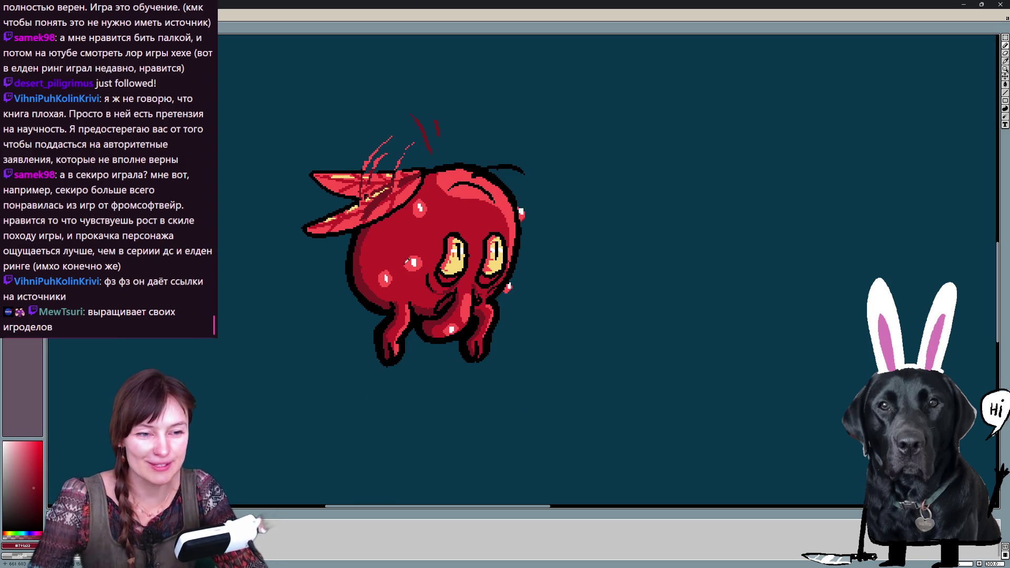
{"action": "key", "text": "Right"}
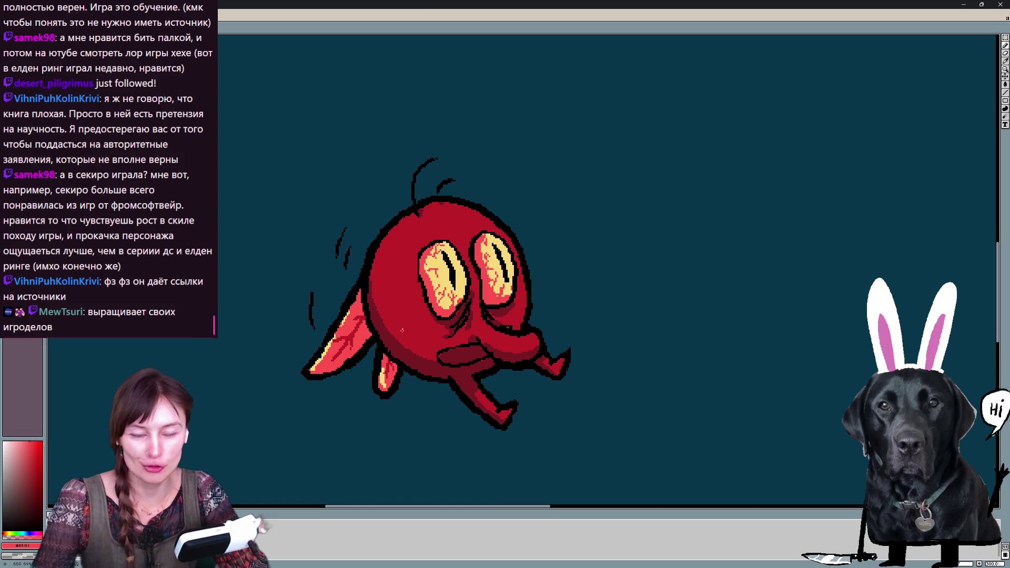
{"action": "key", "text": "Right"}
{"action": "key", "text": "Right"}
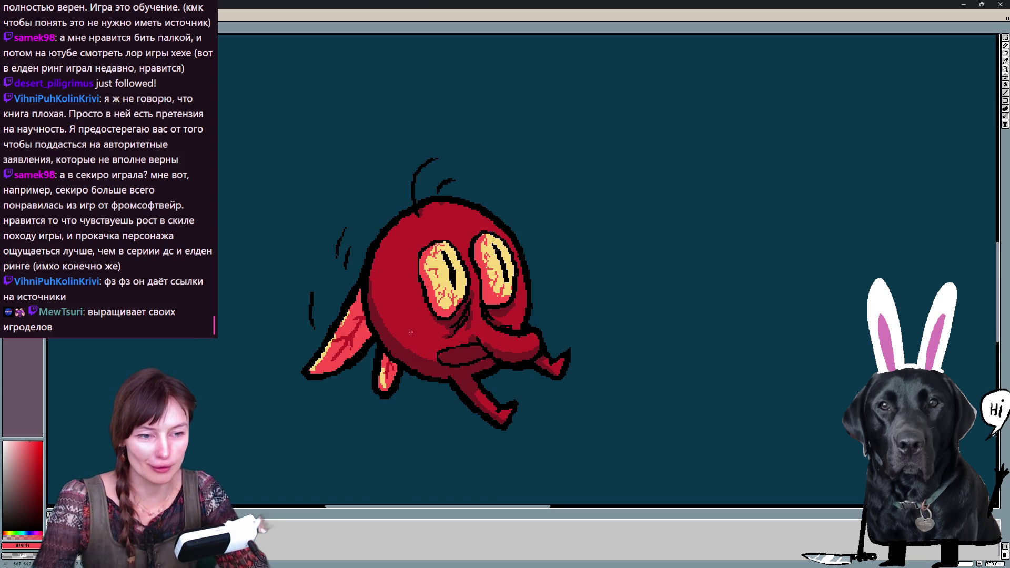
{"action": "left_click_drag", "start_coordinate": [413, 333], "coordinate": [408, 338]}
{"action": "left_click", "coordinate": [416, 313]}
{"action": "key", "text": "Right"}
{"action": "key", "text": "Right"}
{"action": "left_click", "coordinate": [391, 247]}
{"action": "key", "text": "Right"}
Add a small light red spot on the head, undoing a misplaced one, and save the animation
{"action": "key", "text": "Left"}
{"action": "key", "text": "Right"}
{"action": "key", "text": "Left"}
{"action": "left_click", "coordinate": [495, 212]}
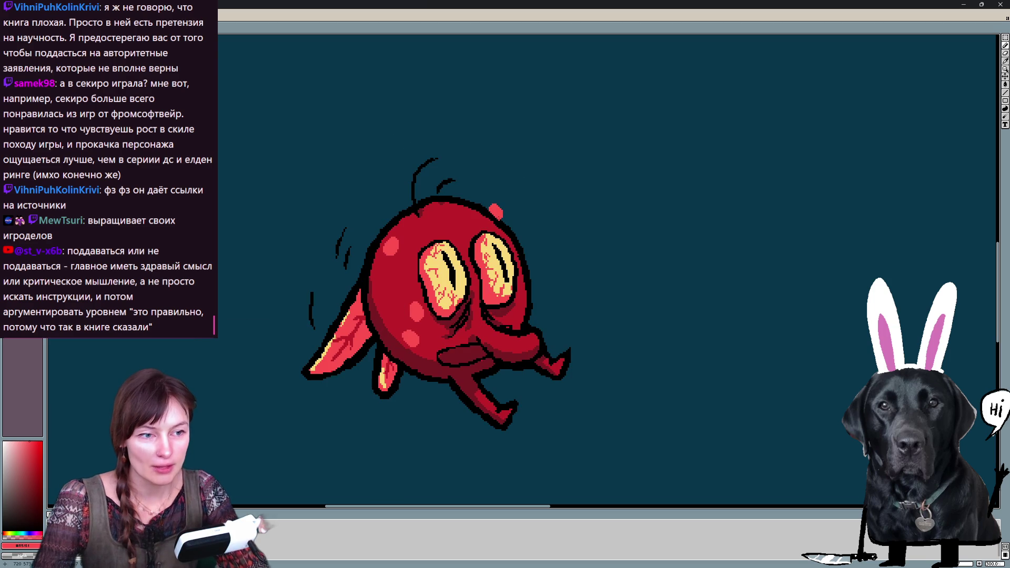
{"action": "key", "text": "ctrl+z"}
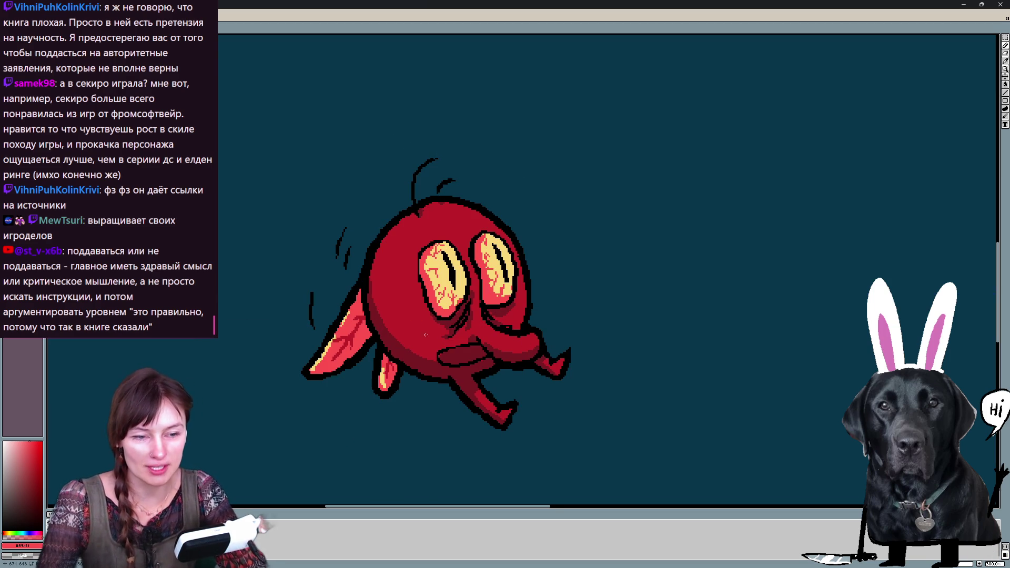
{"action": "left_click", "coordinate": [411, 304]}
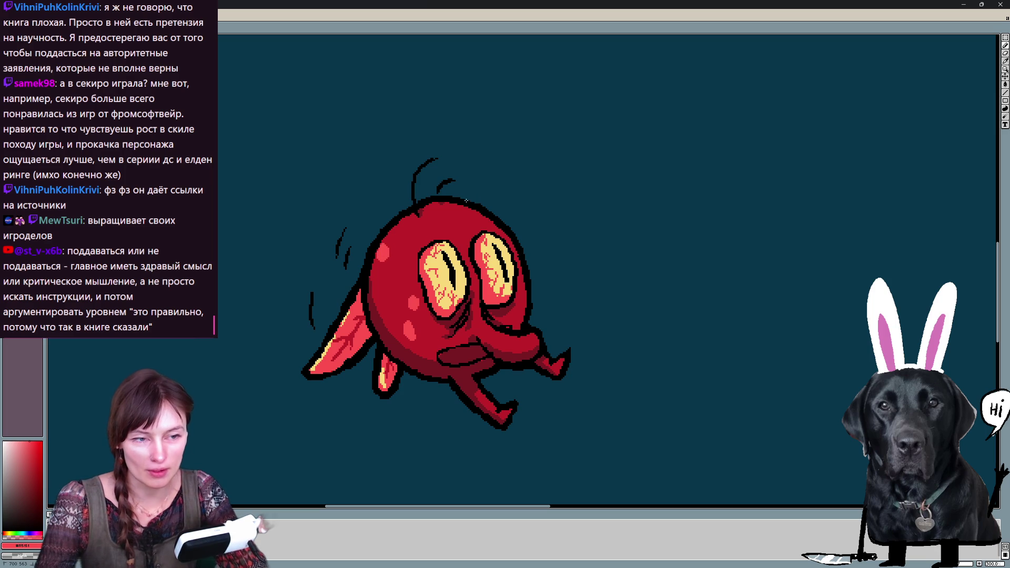
{"action": "key", "text": "Right"}
{"action": "key", "text": "Right"}
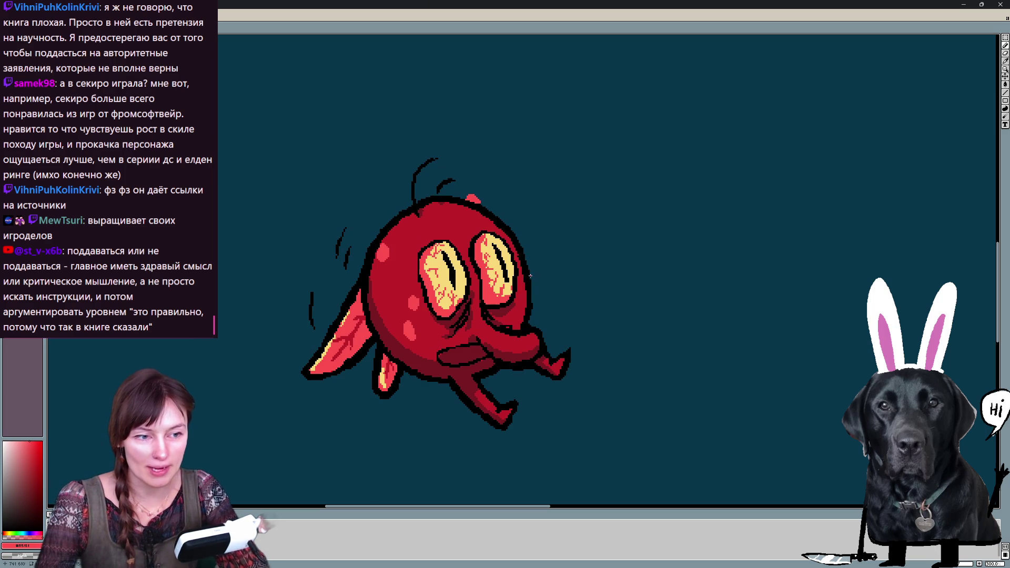
{"action": "key", "text": "Right"}
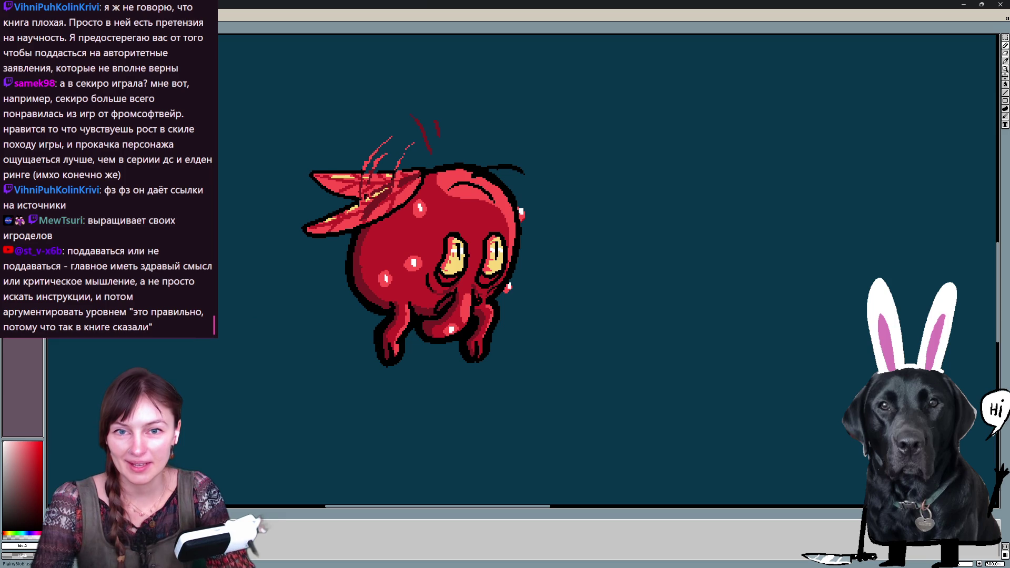
{"action": "key", "text": "ctrl+s"}
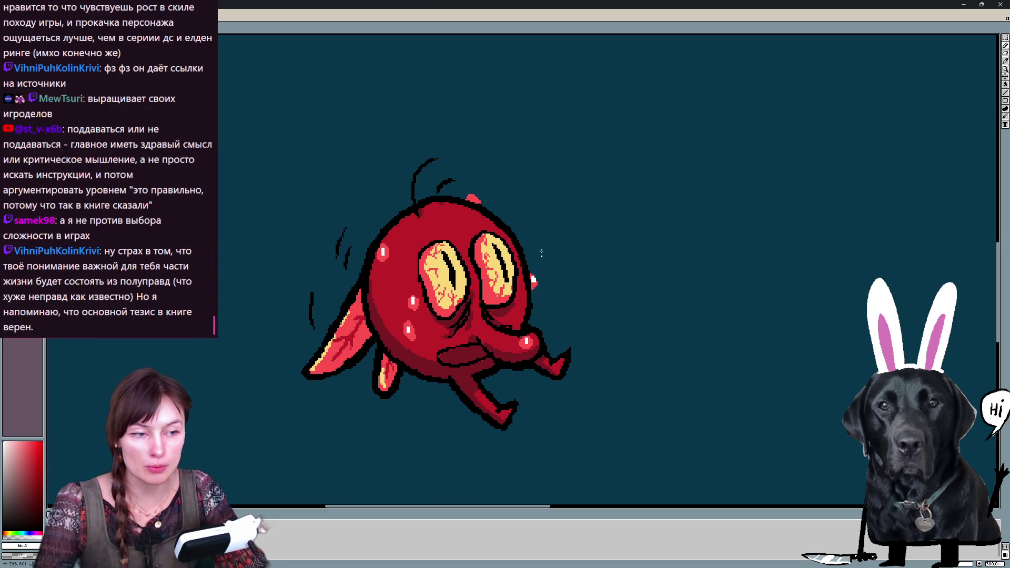
{"action": "key", "text": "Right"}
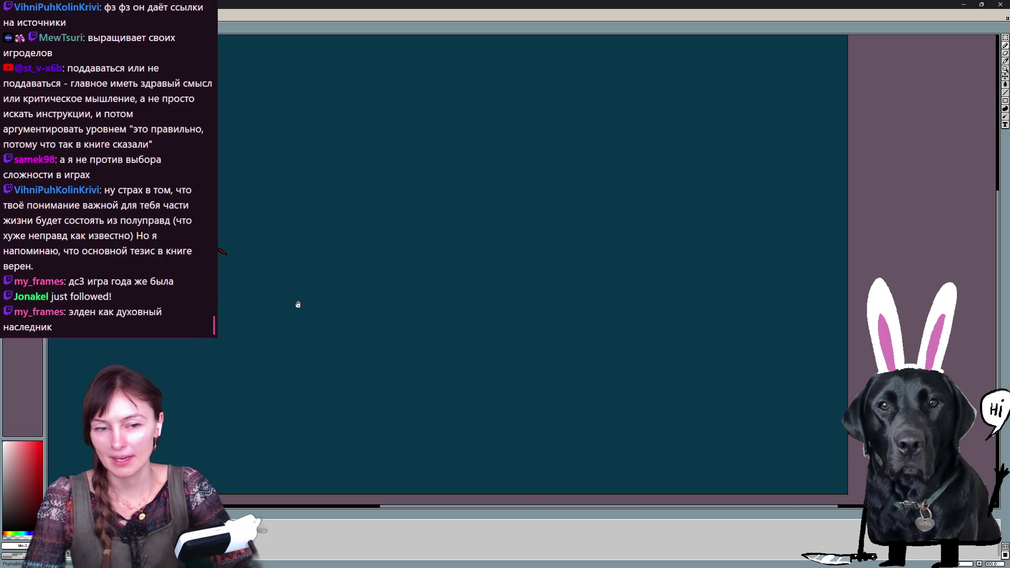
{"action": "scroll", "coordinate": [393, 319], "scroll_direction": "down", "scroll_amount": 3}
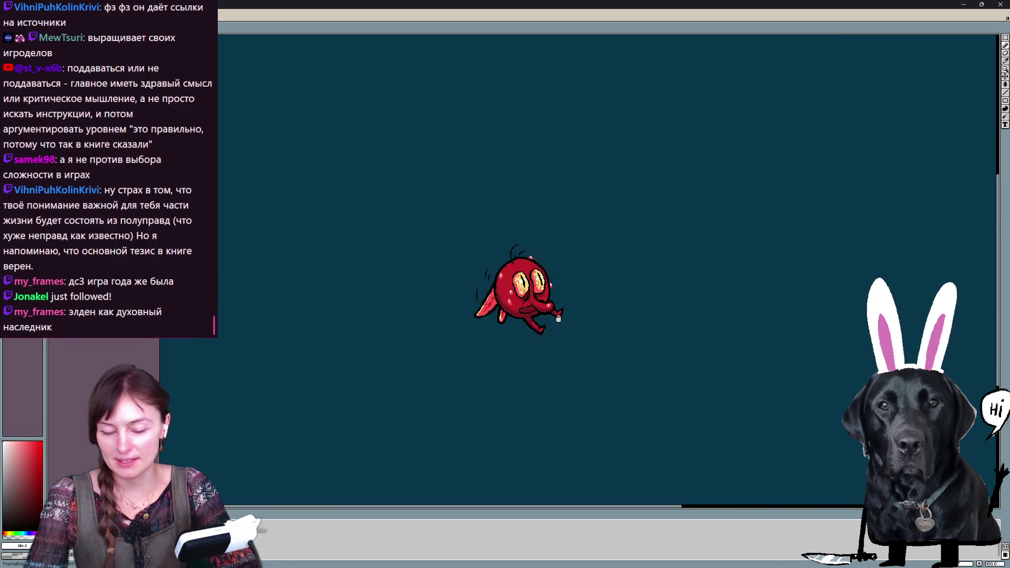
{"action": "scroll", "coordinate": [553, 323], "scroll_direction": "up", "scroll_amount": 3}
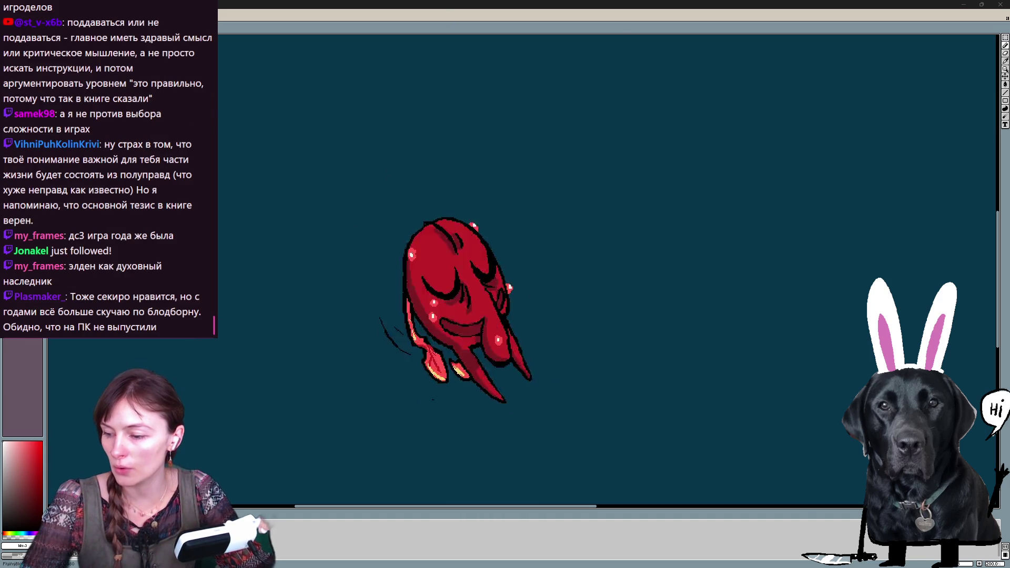
Switch to the browser task board and start a new tab
{"action": "key", "text": "alt+Tab"}
{"action": "key", "text": "ctrl+t"}
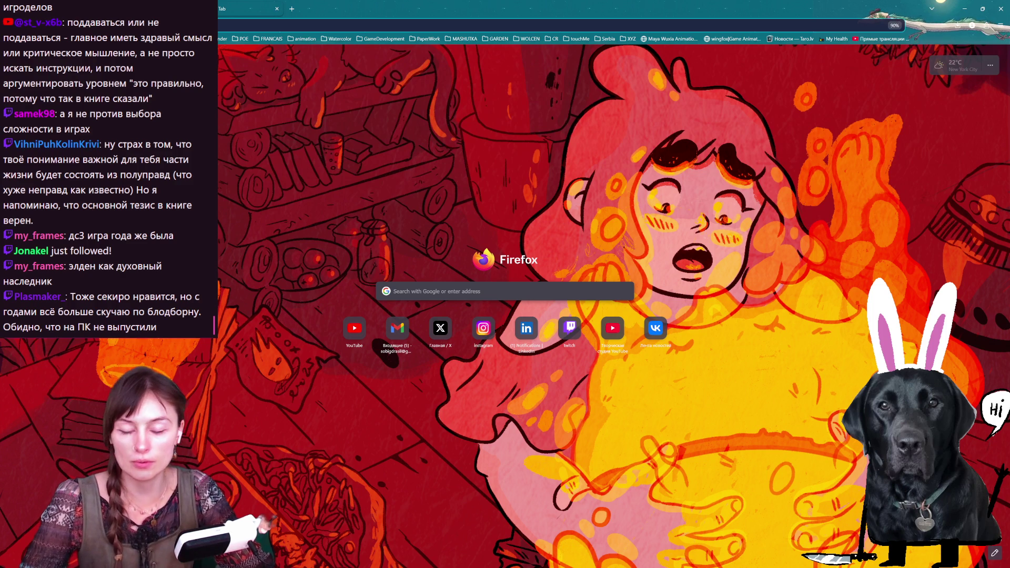
{"action": "type", "text": "v"}
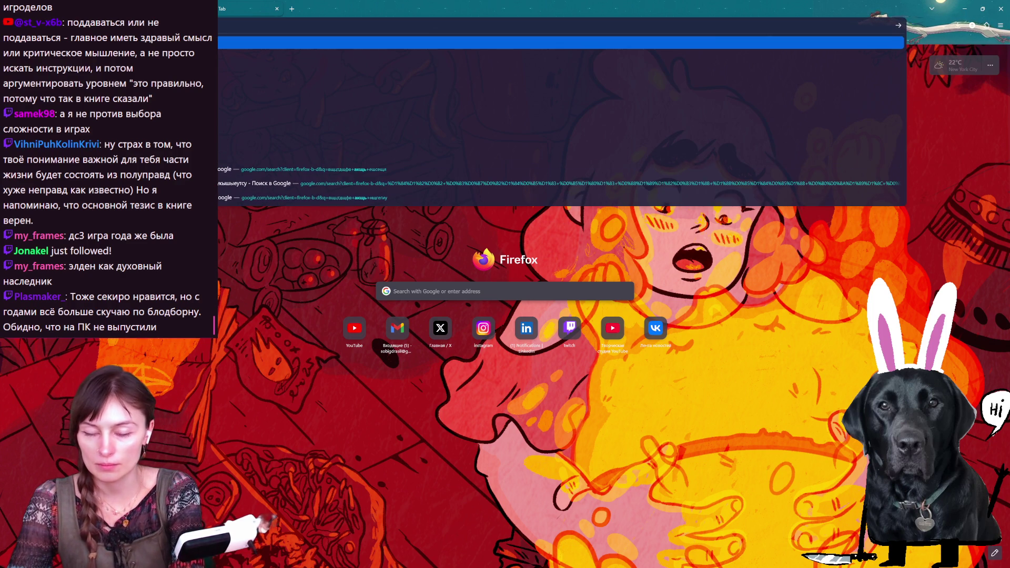
{"action": "type", "text": "twitt"}
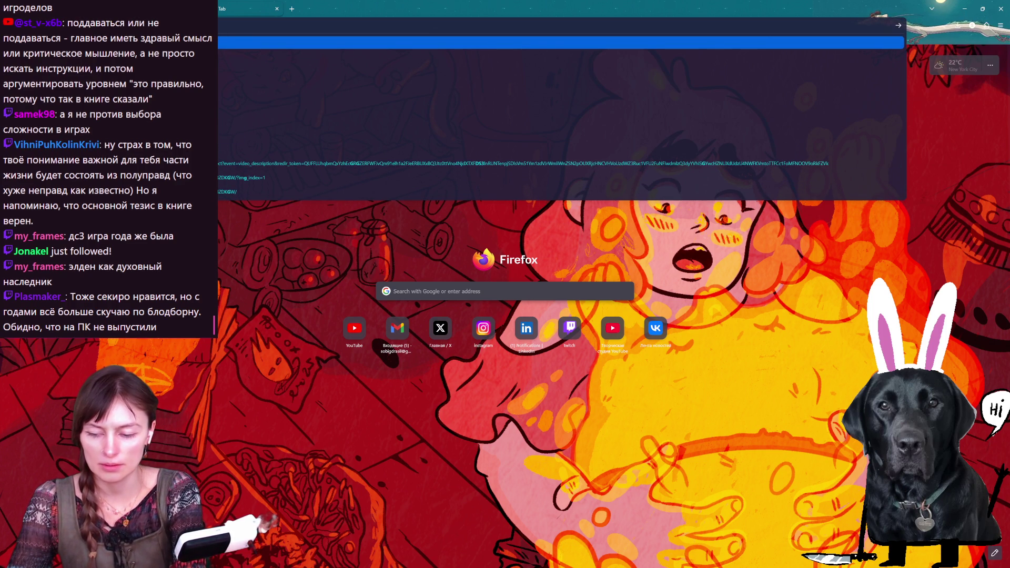
{"action": "type", "text": "e"}
Run the game awards Google search and open the Reddit post about Dark Souls 3
{"action": "key", "text": "Return"}
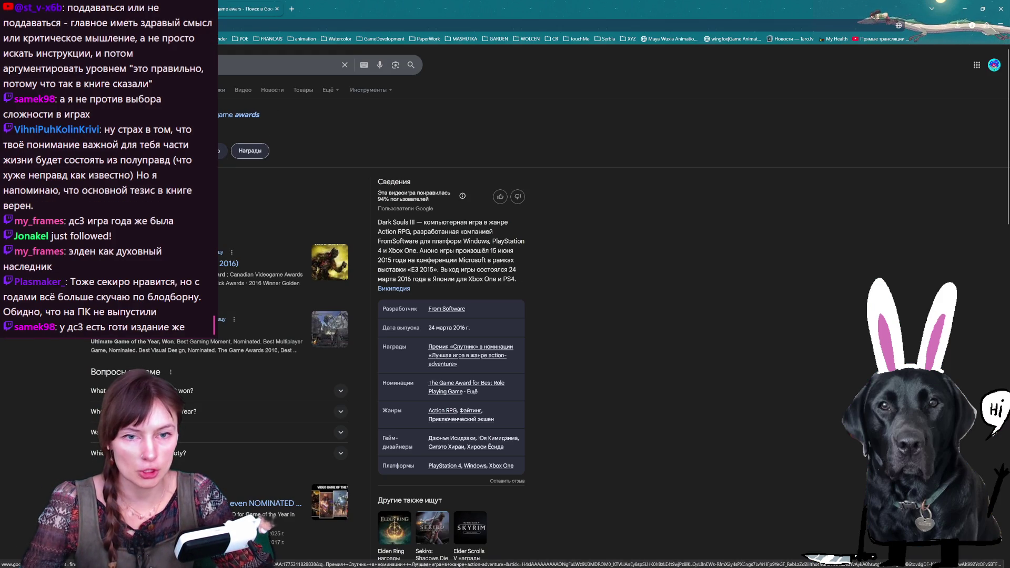
{"action": "scroll", "coordinate": [221, 119], "scroll_direction": "down", "scroll_amount": 1}
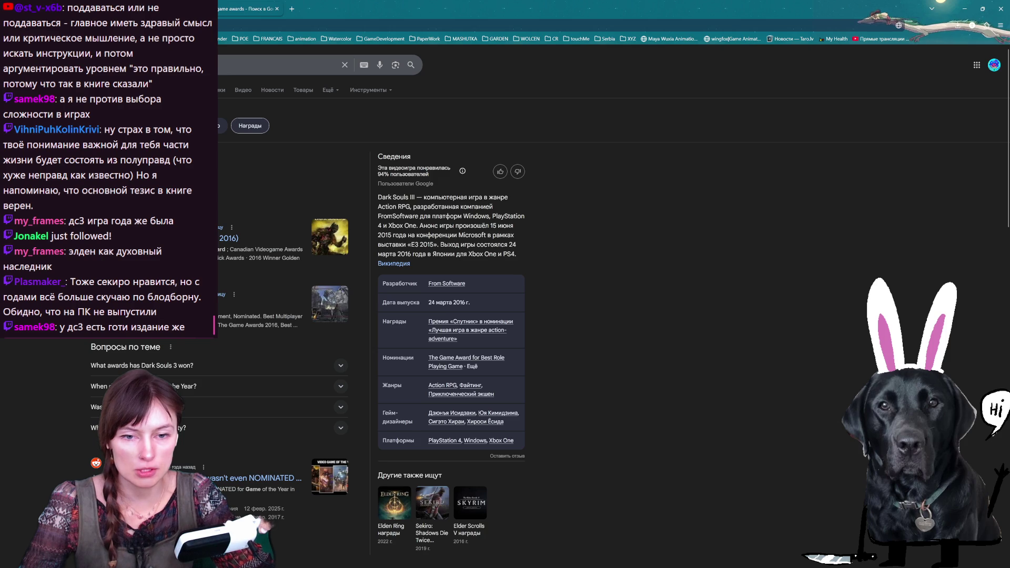
{"action": "scroll", "coordinate": [205, 437], "scroll_direction": "down", "scroll_amount": 2}
{"action": "scroll", "coordinate": [205, 437], "scroll_direction": "down", "scroll_amount": 1}
{"action": "scroll", "coordinate": [205, 438], "scroll_direction": "up", "scroll_amount": 3}
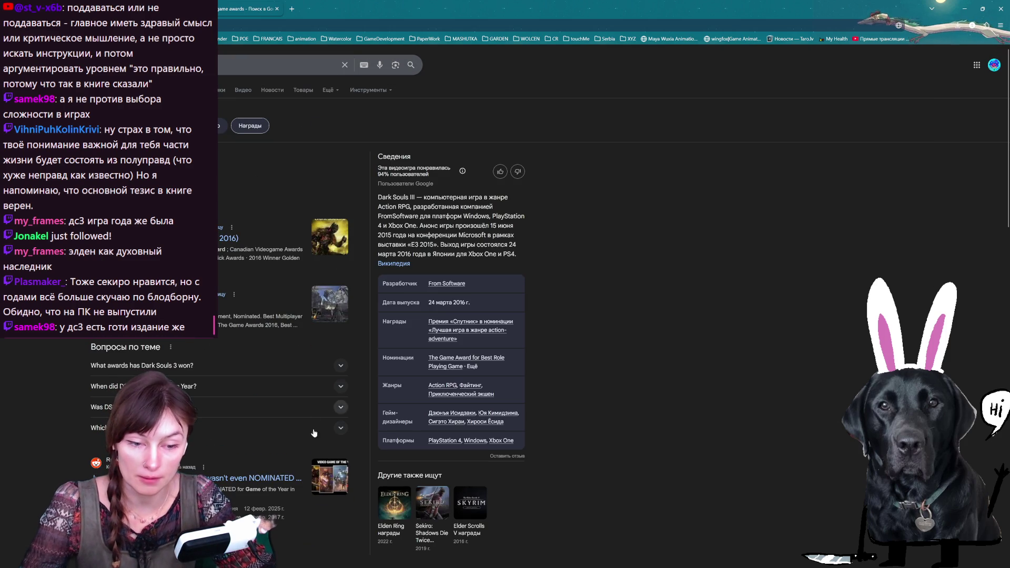
{"action": "left_click", "coordinate": [259, 480]}
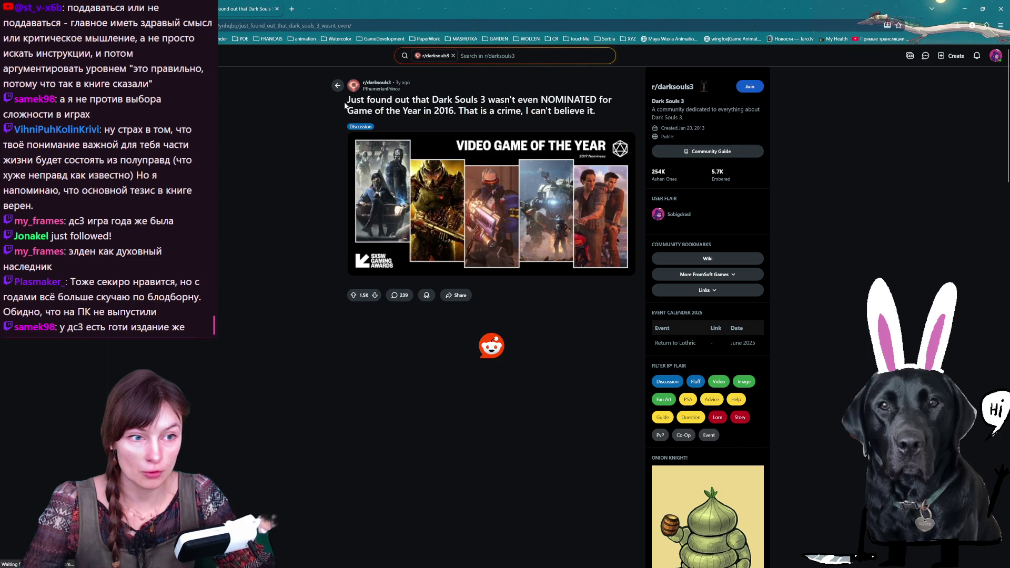
Read the Dark Souls 3 Reddit post, close the search tab, and return to Aseprite
{"action": "mouse_move", "coordinate": [348, 100]}
{"action": "left_mouse_down"}
{"action": "mouse_move", "coordinate": [606, 111]}
{"action": "mouse_move", "coordinate": [403, 111]}
{"action": "mouse_move", "coordinate": [606, 111]}
{"action": "left_mouse_up"}
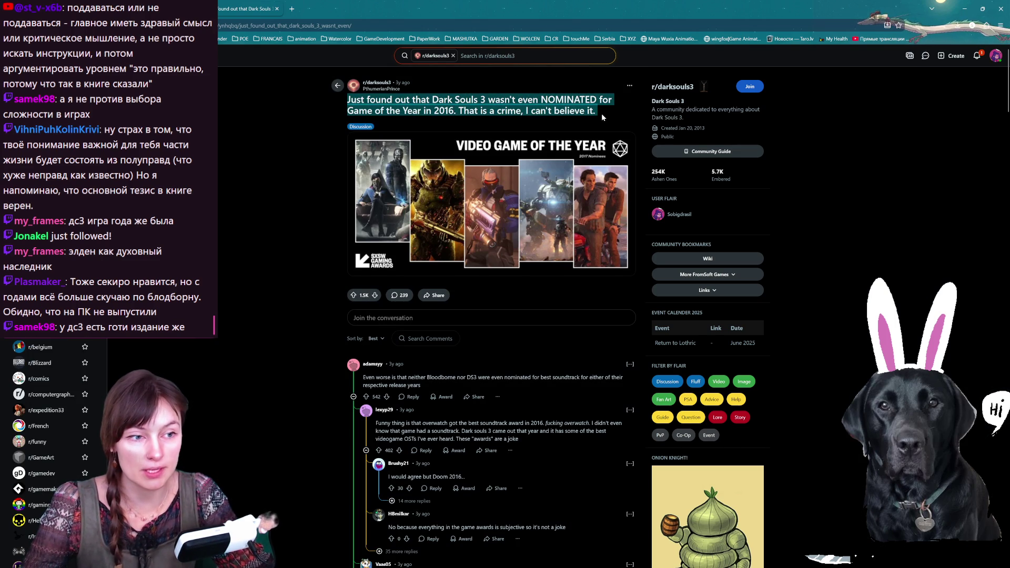
{"action": "left_click", "coordinate": [607, 108]}
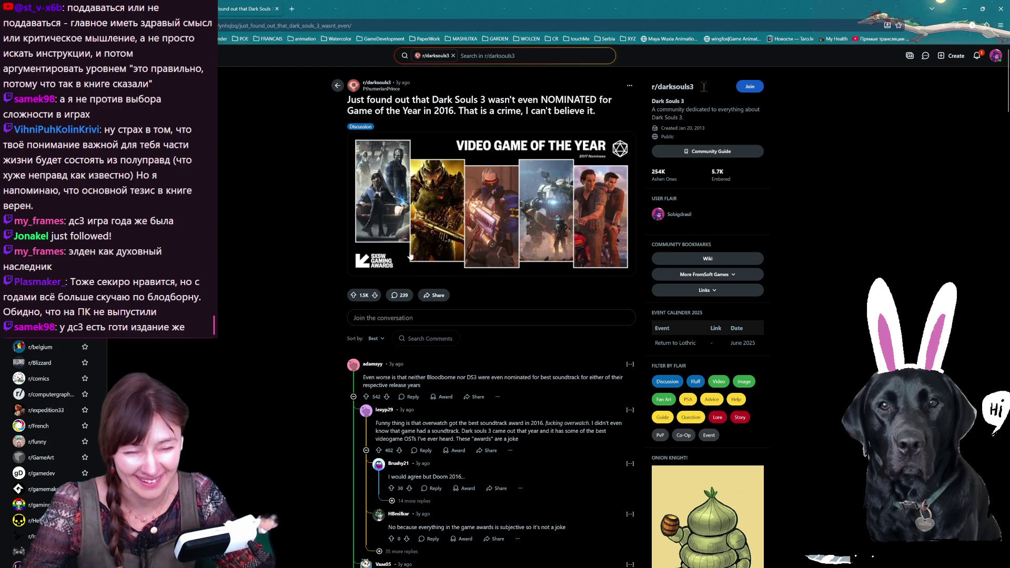
{"action": "key", "text": "alt+Left"}
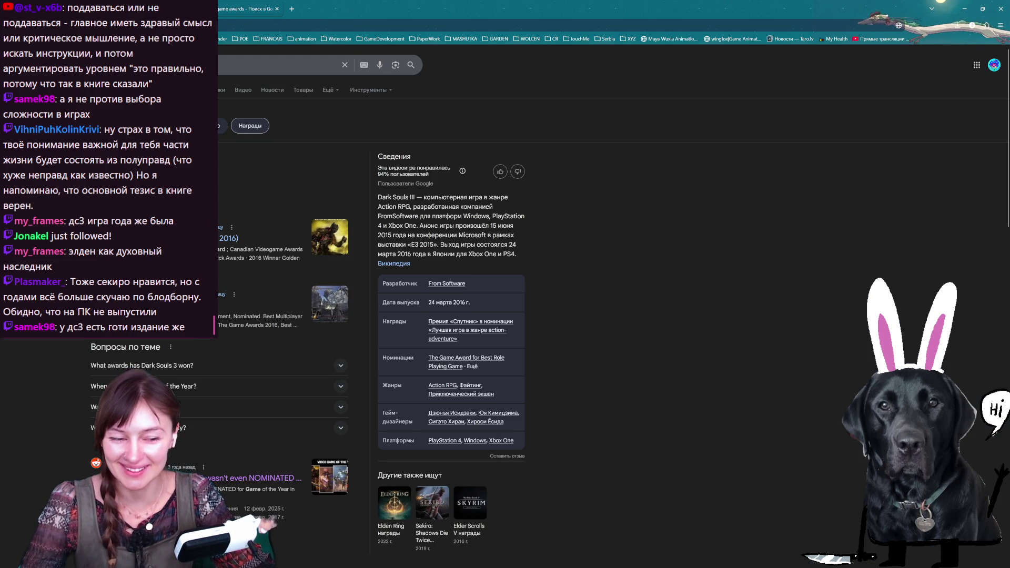
{"action": "left_click", "coordinate": [276, 10]}
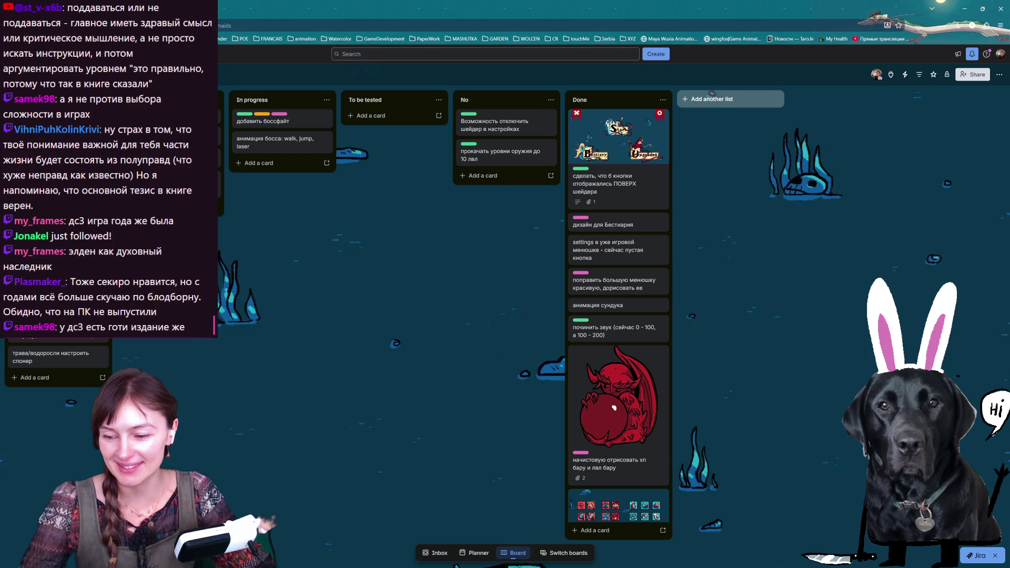
{"action": "key", "text": "alt+Tab"}
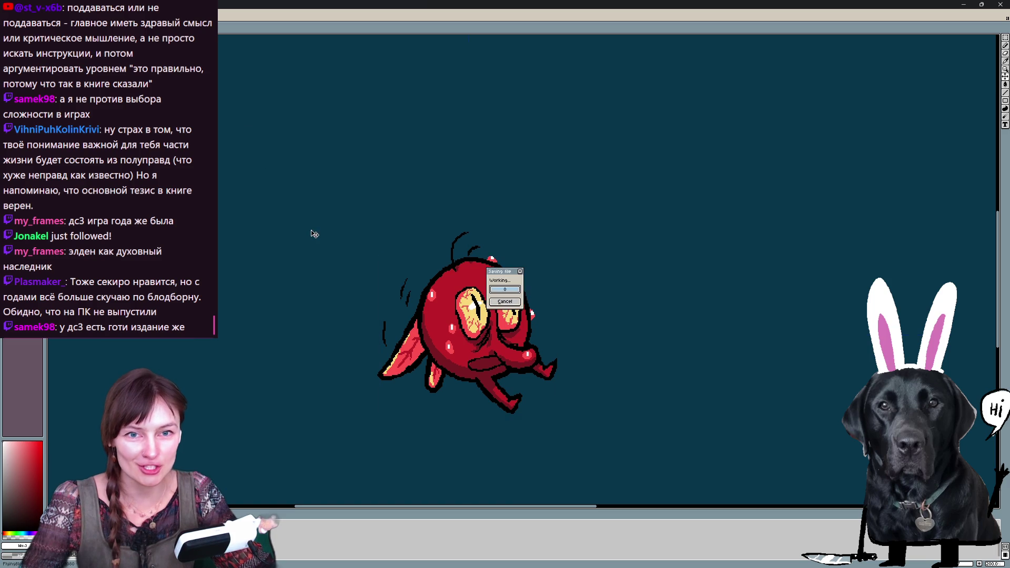
Close the animation preview and step to the frame where the bird is struck
{"action": "key", "text": "Escape"}
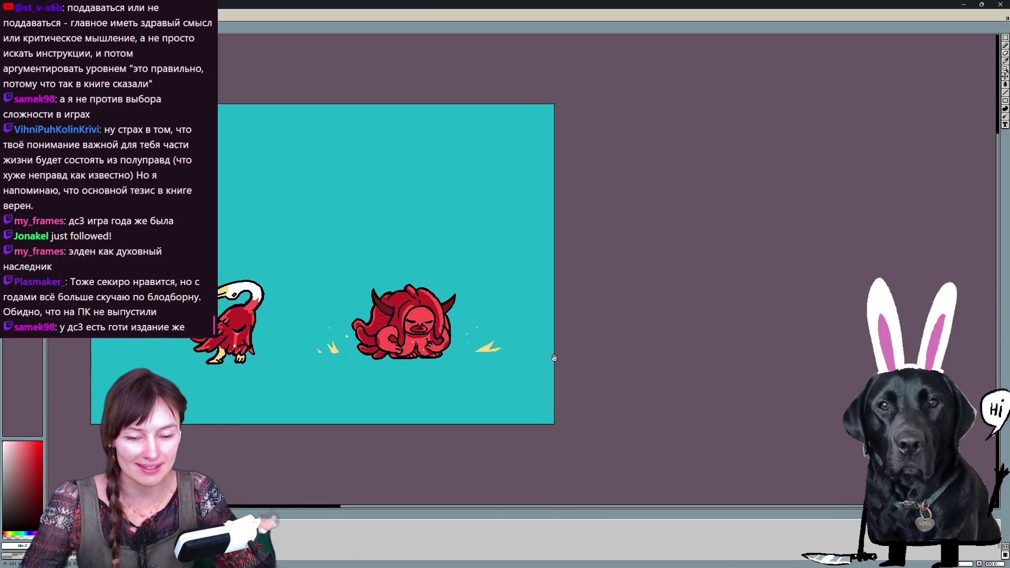
{"action": "scroll", "coordinate": [474, 348], "scroll_direction": "up", "scroll_amount": 2}
{"action": "key", "text": "Right"}
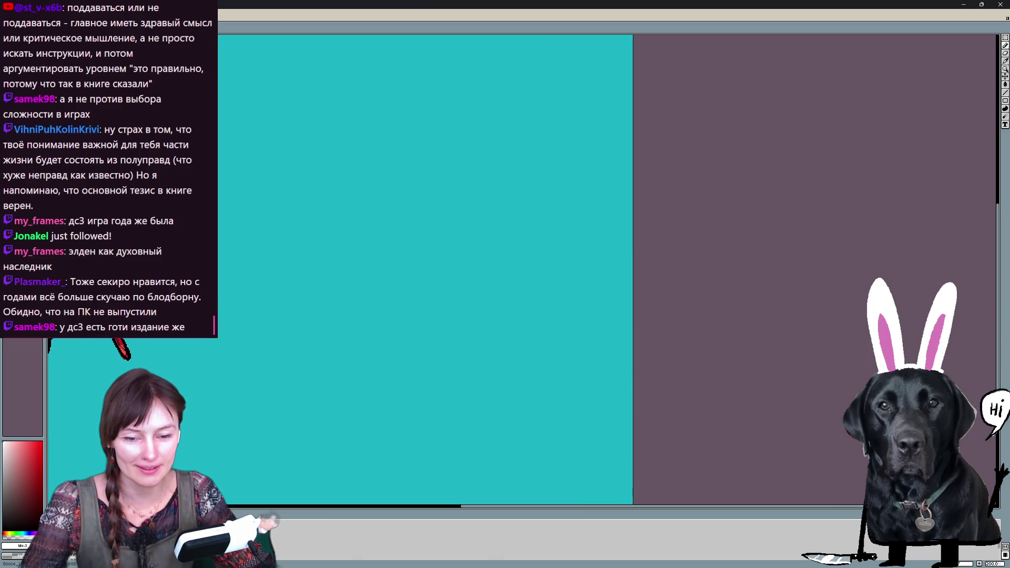
{"action": "scroll", "coordinate": [316, 331], "scroll_direction": "down", "scroll_amount": 2}
{"action": "scroll", "coordinate": [332, 335], "scroll_direction": "up", "scroll_amount": 3}
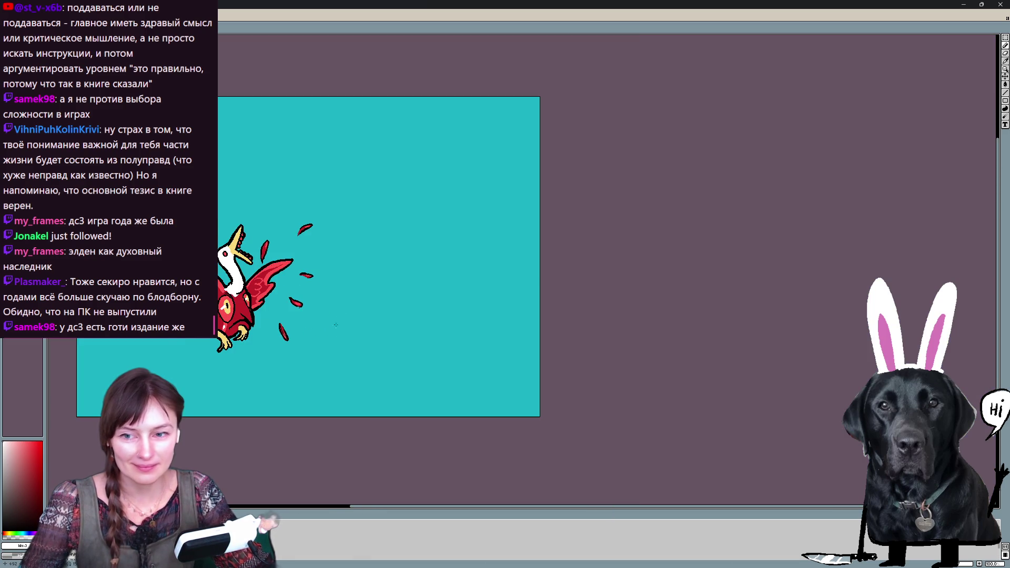
{"action": "scroll", "coordinate": [379, 321], "scroll_direction": "up", "scroll_amount": 1}
{"action": "scroll", "coordinate": [380, 321], "scroll_direction": "down", "scroll_amount": 1}
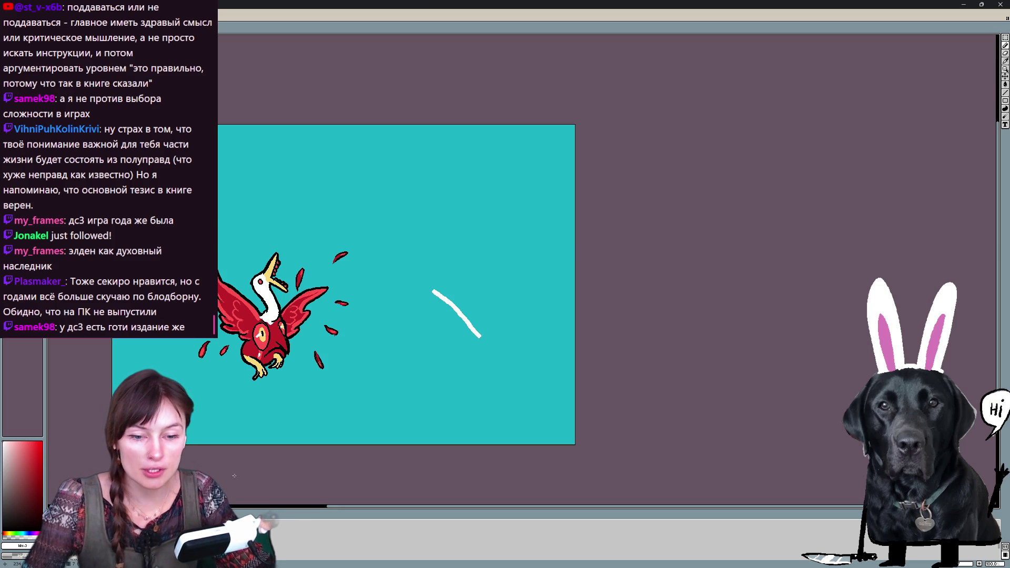
Undo the stray white diagonal stroke beside the struck bird
{"action": "key", "text": "ctrl+z"}
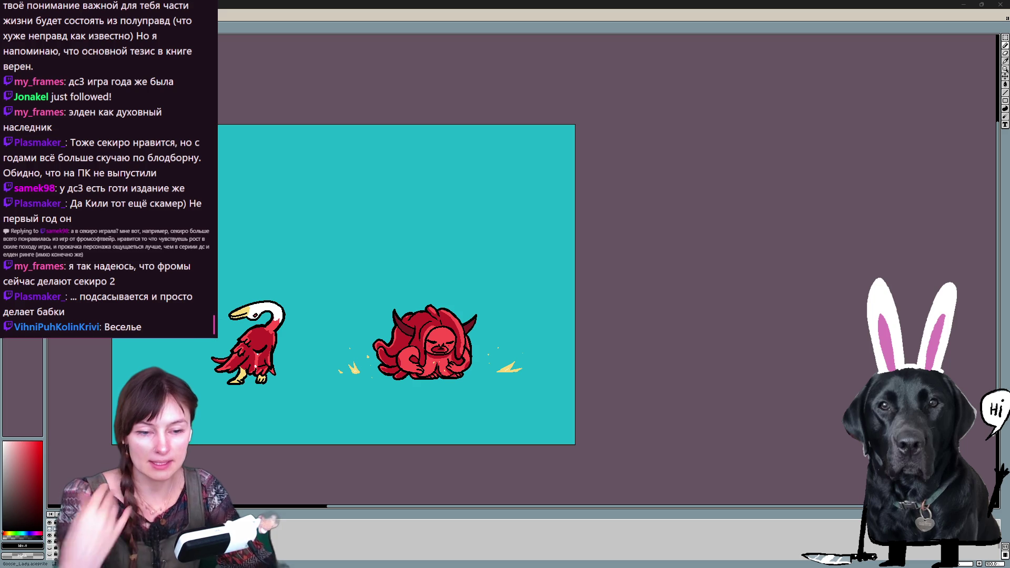
{"action": "key", "text": "Right"}
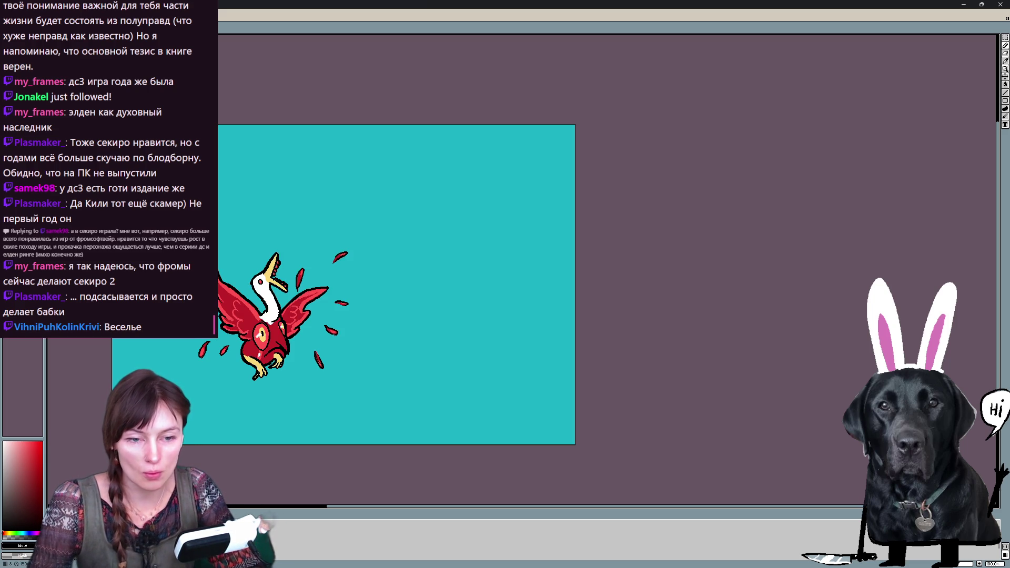
{"action": "key", "text": "Left"}
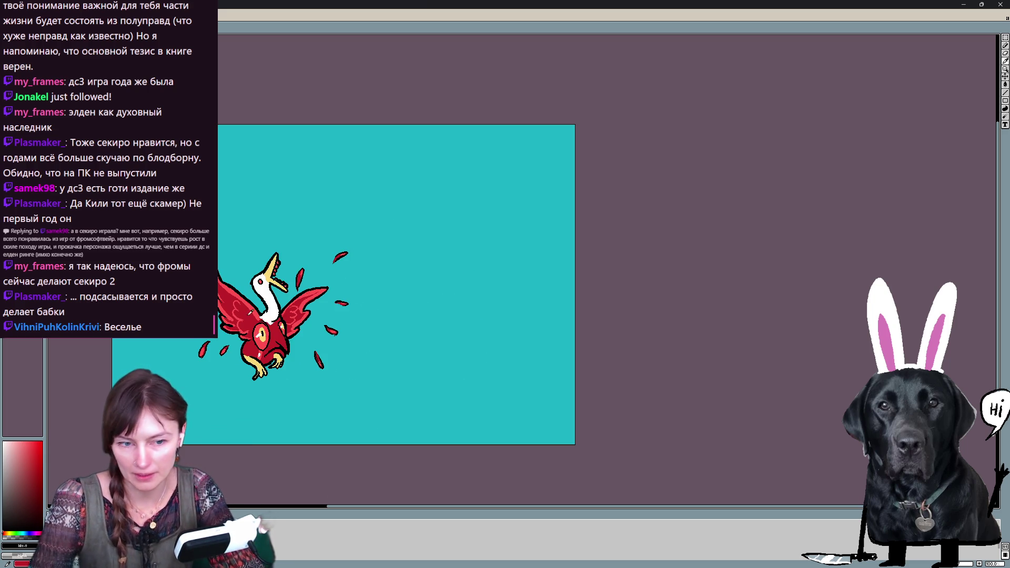
{"action": "key", "text": "Right"}
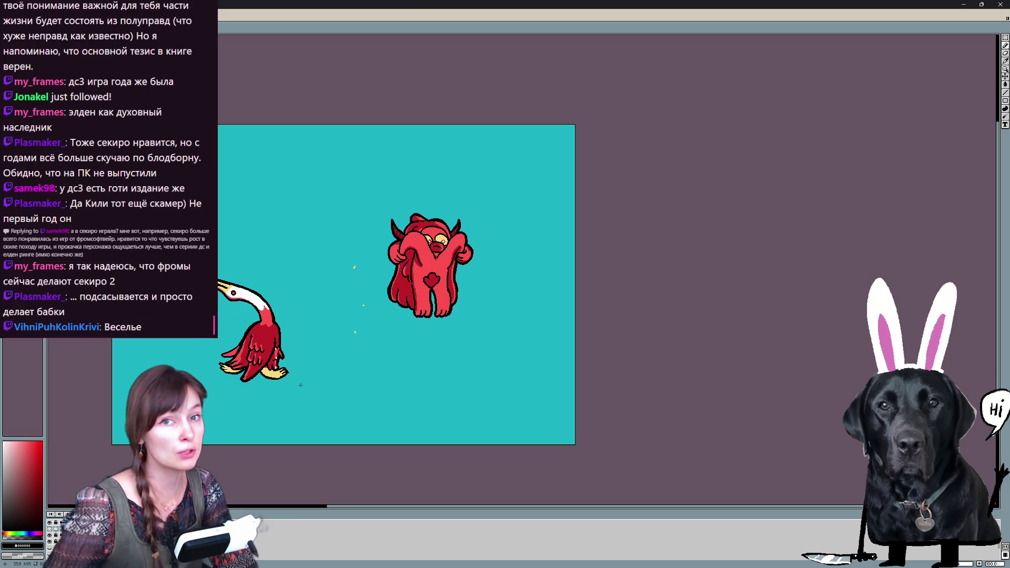
{"action": "key", "text": "Return"}
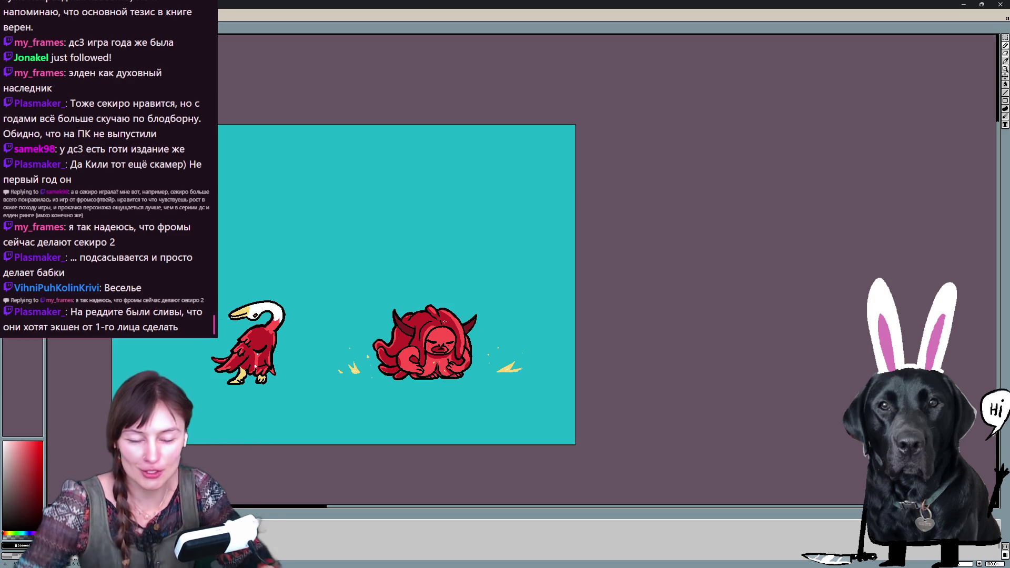
{"action": "key", "text": "Right"}
Step through the crouching and laughing frames to the one where the goose flaps
{"action": "key", "text": "Left"}
{"action": "key", "text": "Right"}
{"action": "key", "text": "Right"}
{"action": "key", "text": "Right"}
{"action": "key", "text": "Right"}
{"action": "key", "text": "Right"}
{"action": "key", "text": "Right"}
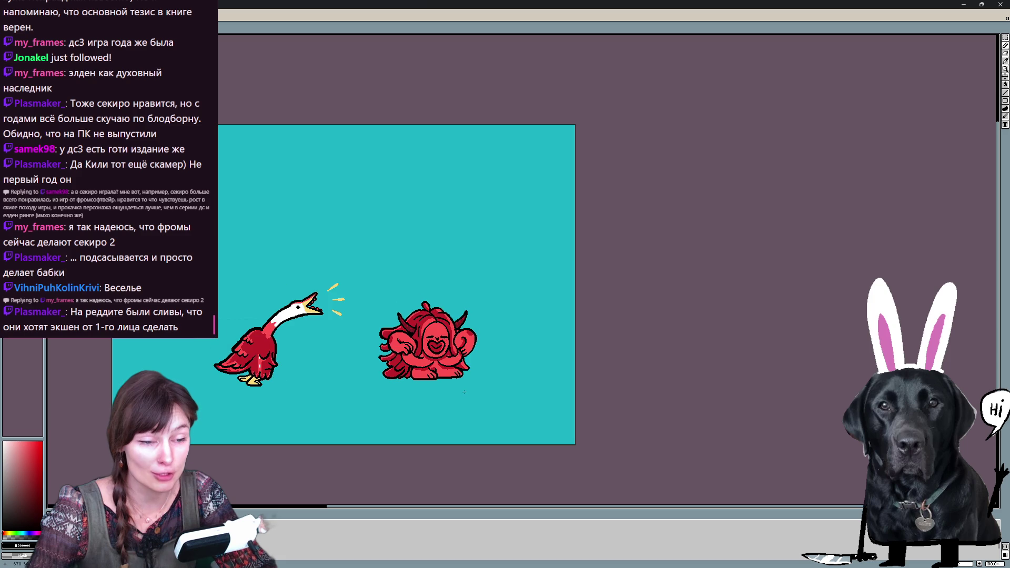
{"action": "key", "text": "Right"}
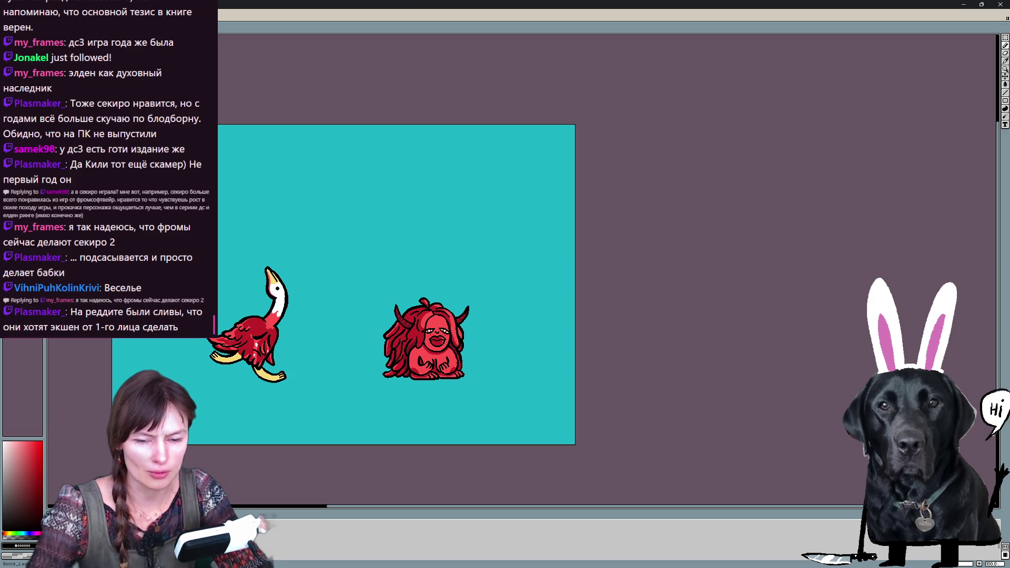
{"action": "key", "text": "Right"}
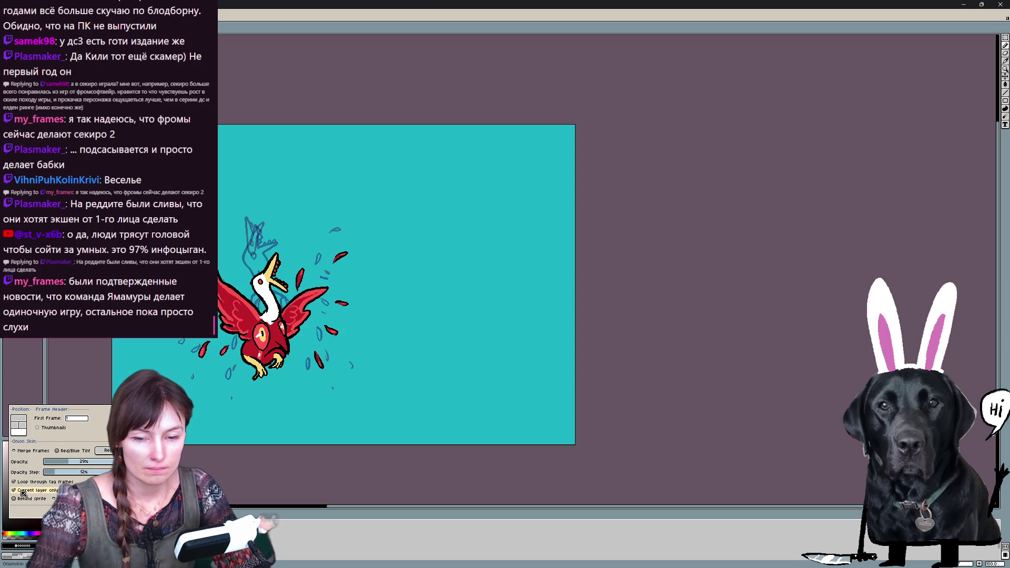
Untick 'Current layer only' so the grey crouched sketch shows in the onion skin, then close the popup
{"action": "left_click", "coordinate": [22, 491]}
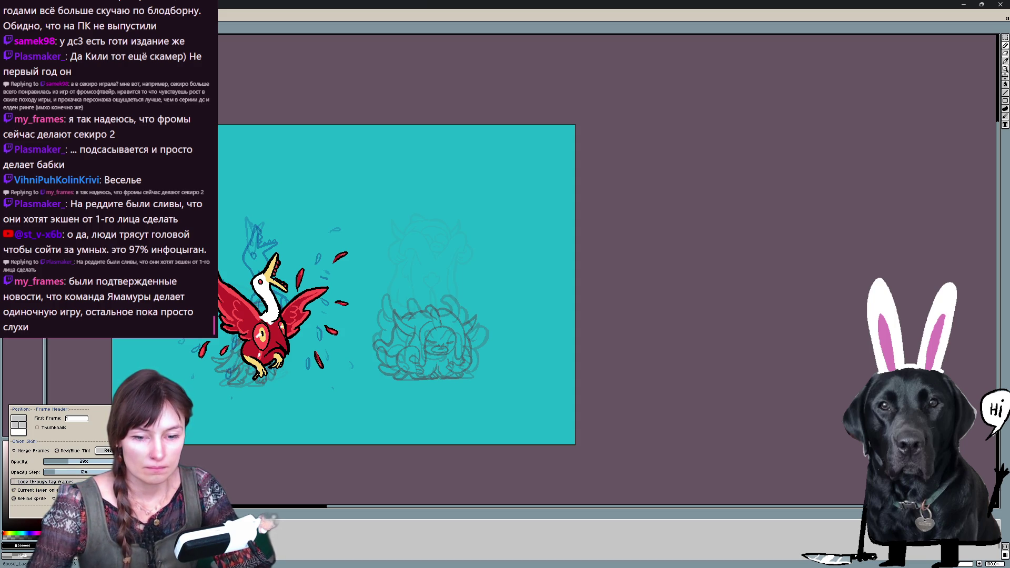
{"action": "key", "text": "Escape"}
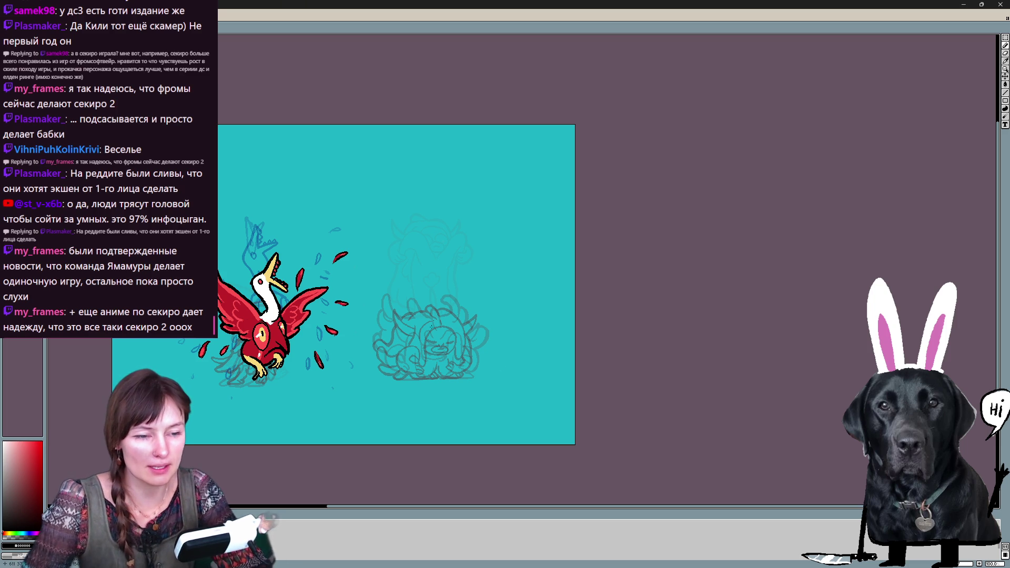
{"action": "scroll", "coordinate": [426, 291], "scroll_direction": "up", "scroll_amount": 1}
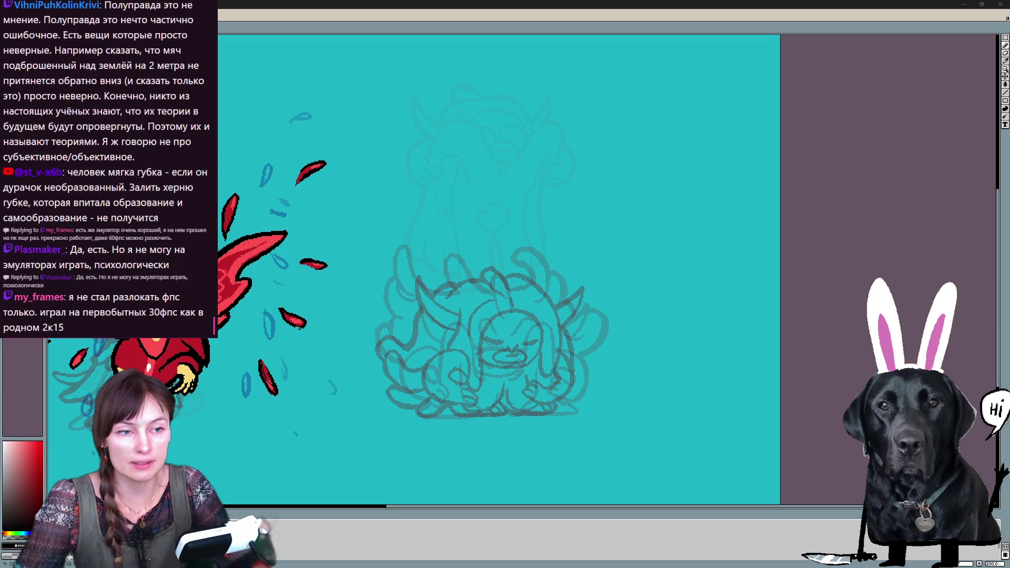
Draw curved black strokes near the head on two consecutive frames over the ghosted sketch
{"action": "mouse_move", "coordinate": [446, 132]}
{"action": "left_mouse_down"}
{"action": "mouse_move", "coordinate": [480, 162]}
{"action": "mouse_move", "coordinate": [474, 181]}
{"action": "left_mouse_up"}
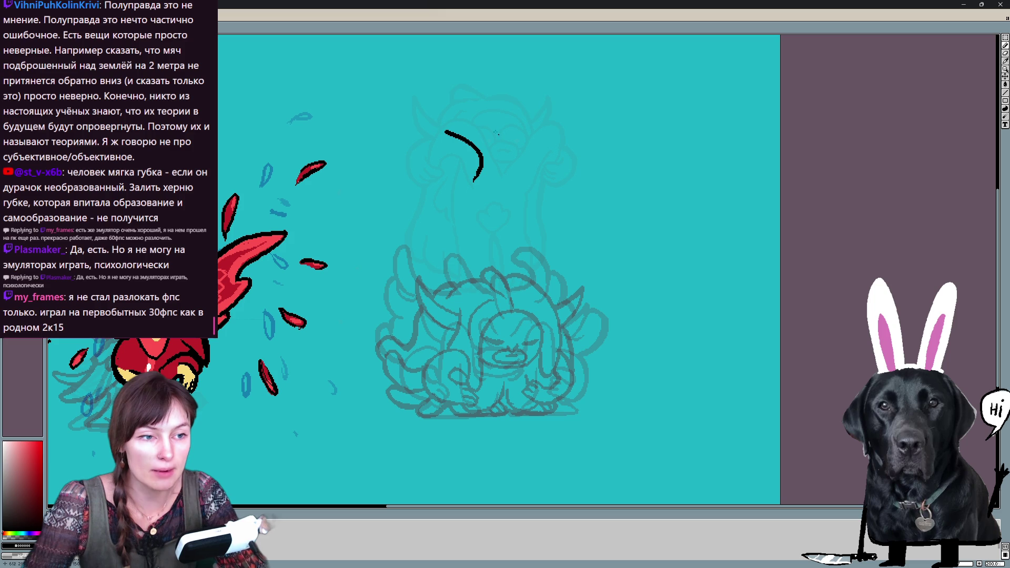
{"action": "left_click_drag", "start_coordinate": [477, 117], "coordinate": [507, 142]}
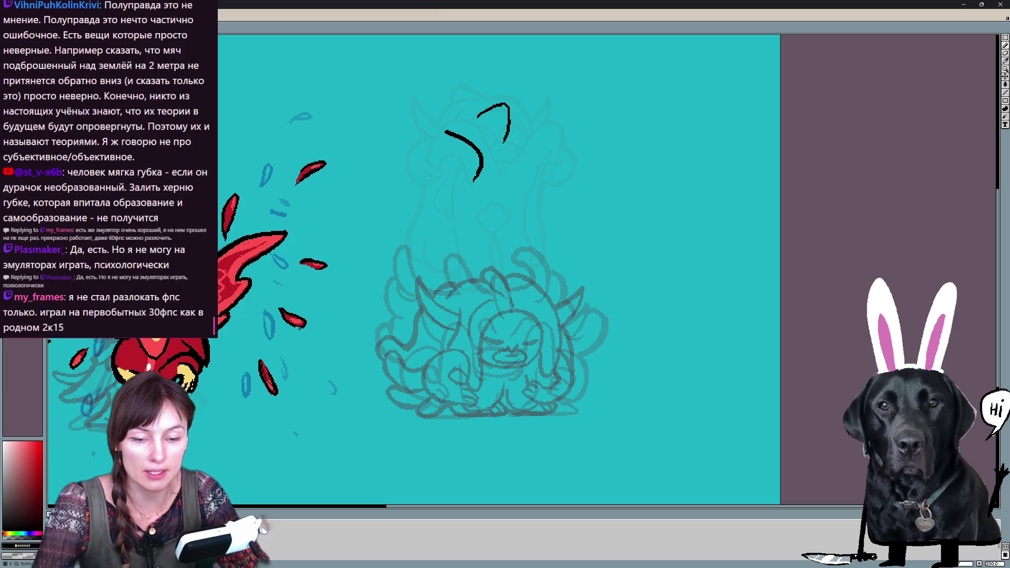
{"action": "key", "text": "Right"}
{"action": "mouse_move", "coordinate": [454, 120]}
{"action": "left_mouse_down"}
{"action": "mouse_move", "coordinate": [488, 146]}
{"action": "mouse_move", "coordinate": [473, 111]}
{"action": "left_mouse_up"}
{"action": "key", "text": "Right"}
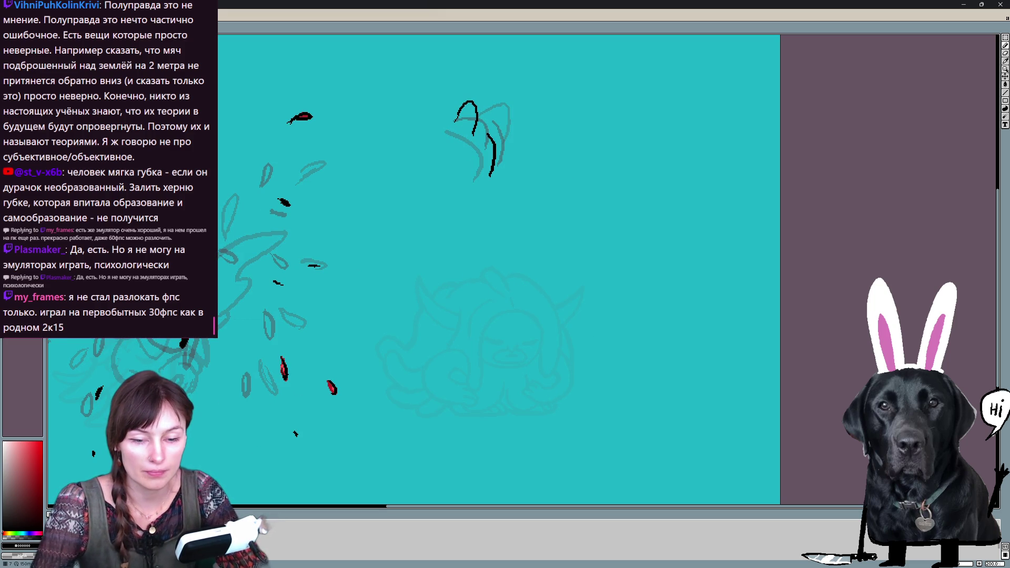
{"action": "key", "text": "Left"}
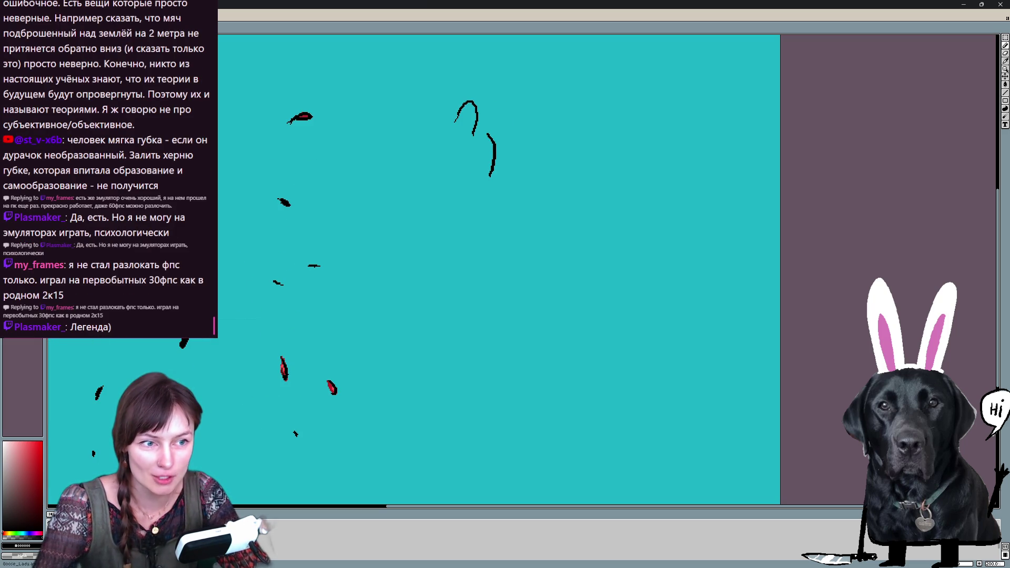
Draw black loop outlines near the top on the flame and flameless frames, flipping between them
{"action": "mouse_move", "coordinate": [452, 127]}
{"action": "left_mouse_down"}
{"action": "mouse_move", "coordinate": [491, 143]}
{"action": "mouse_move", "coordinate": [472, 80]}
{"action": "left_mouse_up"}
{"action": "key", "text": "Right"}
{"action": "key", "text": "Left"}
{"action": "left_click_drag", "start_coordinate": [449, 130], "coordinate": [485, 119]}
{"action": "key", "text": "Right"}
{"action": "key", "text": "Left"}
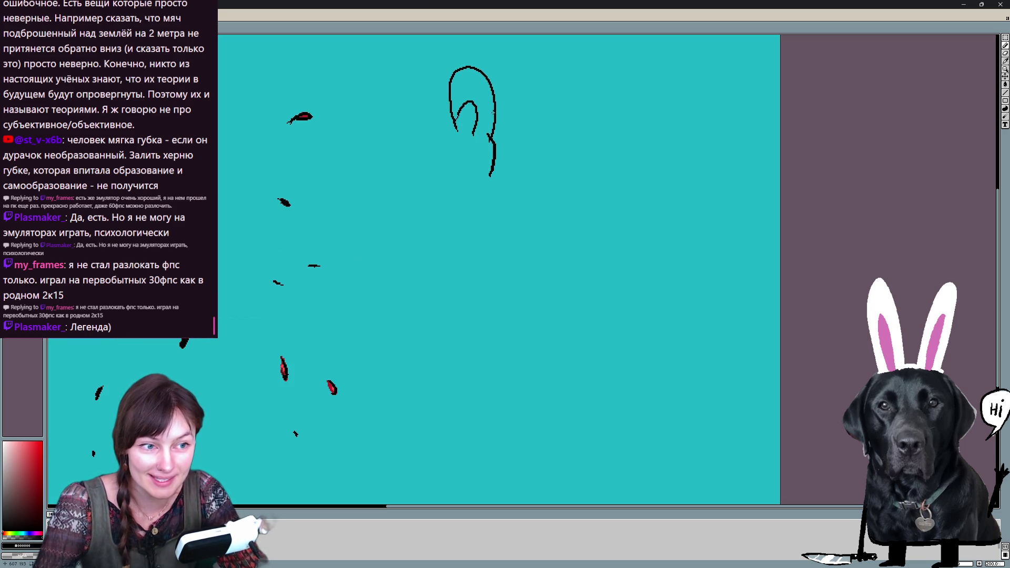
{"action": "key", "text": "Right"}
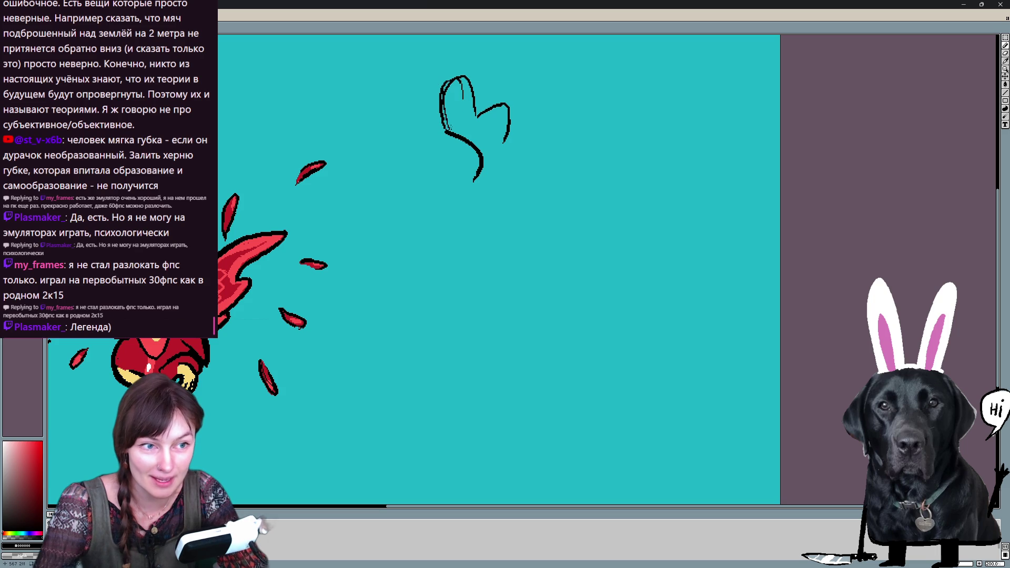
Flip rapidly between the two frames to preview the motion, then add long vertical strokes below the loops
{"action": "key", "text": "Left"}
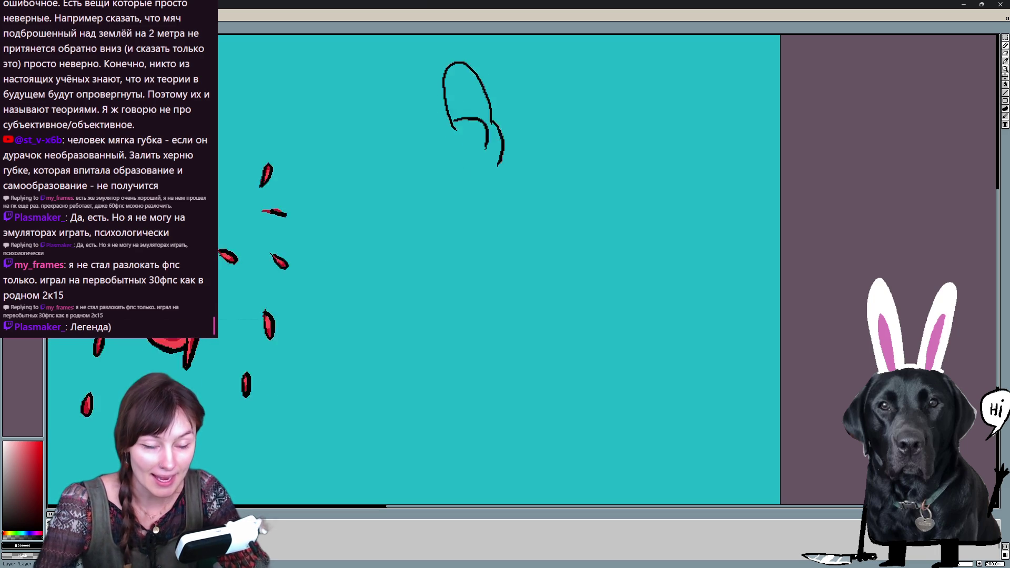
{"action": "key", "text": "Right"}
{"action": "key", "text": "Left"}
{"action": "key", "text": "Right"}
{"action": "key", "text": "Left"}
{"action": "key", "text": "Right"}
{"action": "key", "text": "Left"}
{"action": "key", "text": "Right"}
{"action": "key", "text": "Left"}
{"action": "key", "text": "Right"}
{"action": "key", "text": "Left"}
{"action": "key", "text": "Right"}
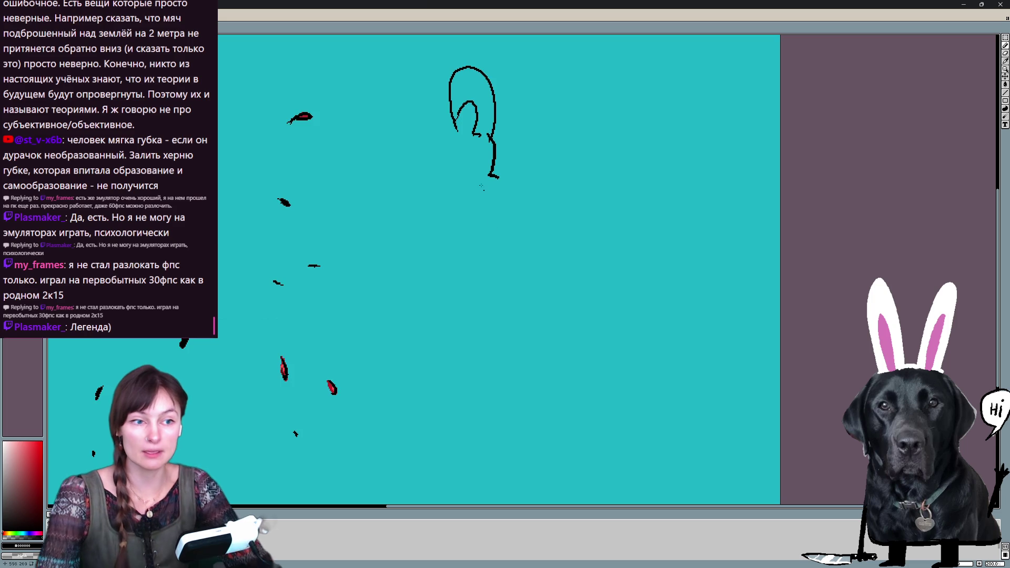
{"action": "left_click_drag", "start_coordinate": [452, 160], "coordinate": [459, 232]}
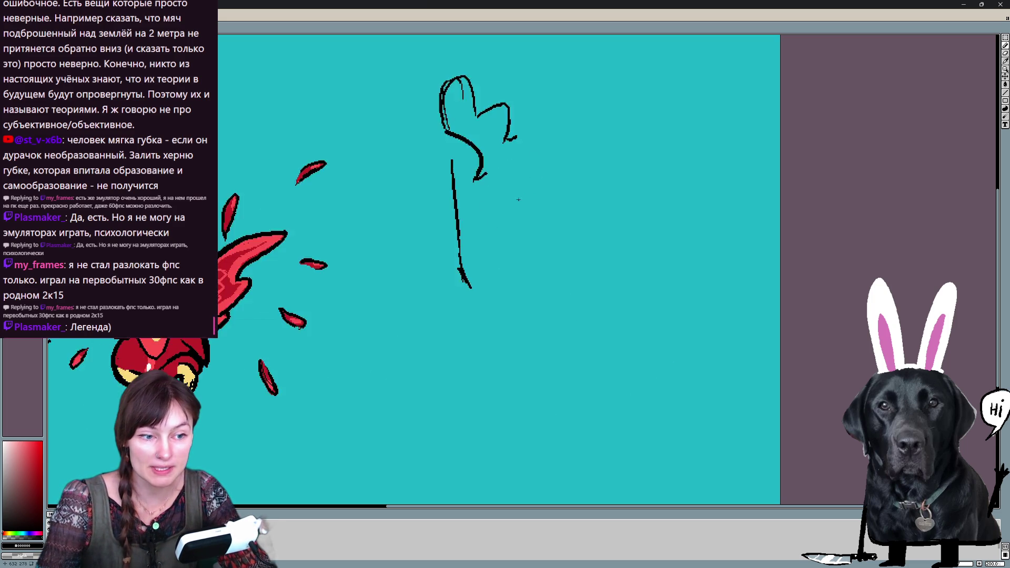
{"action": "left_click_drag", "start_coordinate": [489, 184], "coordinate": [490, 274]}
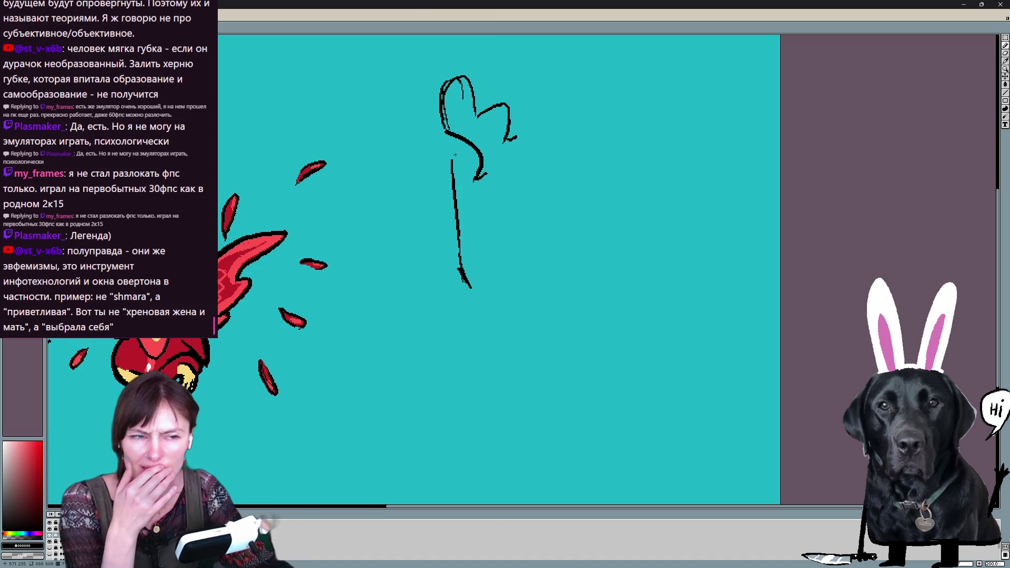
Lasso and delete the loose black sketch marks on three successive frames
{"action": "key", "text": "l"}
{"action": "mouse_move", "coordinate": [526, 194]}
{"action": "left_mouse_down"}
{"action": "mouse_move", "coordinate": [430, 79]}
{"action": "mouse_move", "coordinate": [521, 198]}
{"action": "left_mouse_up"}
{"action": "key", "text": "Delete"}
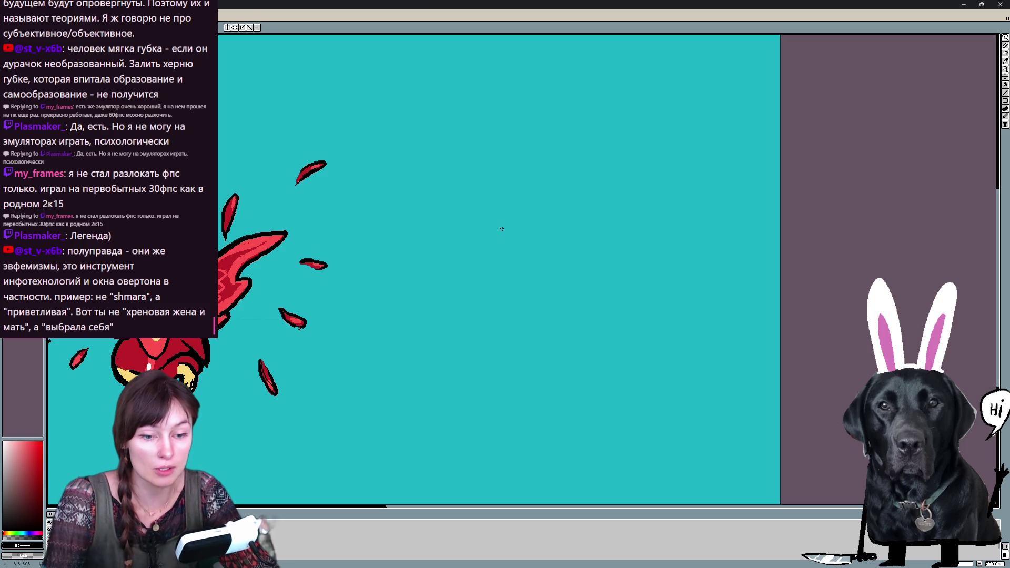
{"action": "key", "text": "Left"}
{"action": "left_click_drag", "start_coordinate": [411, 79], "coordinate": [522, 140]}
{"action": "key", "text": "Delete"}
{"action": "key", "text": "Left"}
{"action": "left_click_drag", "start_coordinate": [481, 43], "coordinate": [529, 154]}
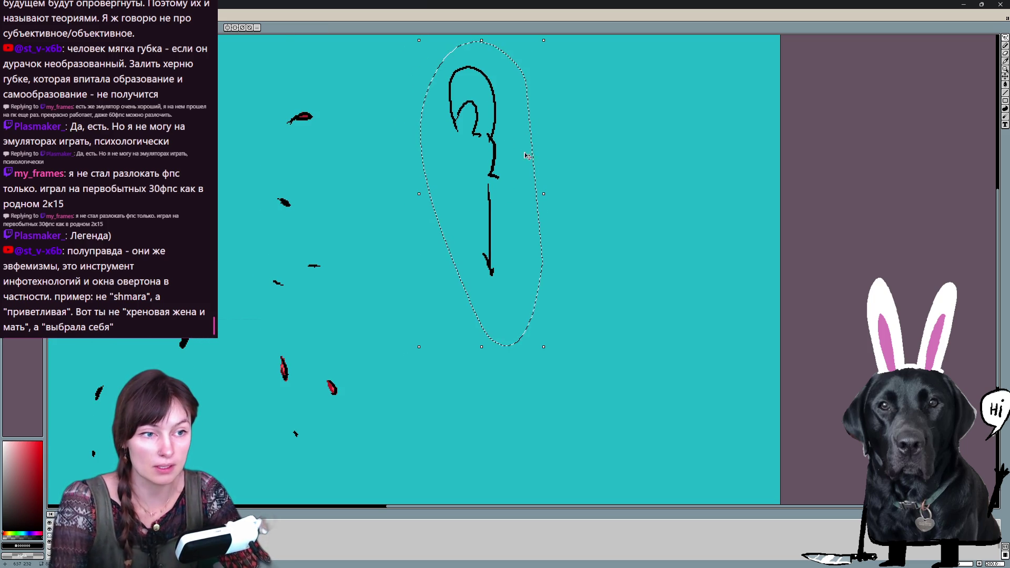
{"action": "key", "text": "Delete"}
{"action": "key", "text": "Left"}
{"action": "key", "text": "Left"}
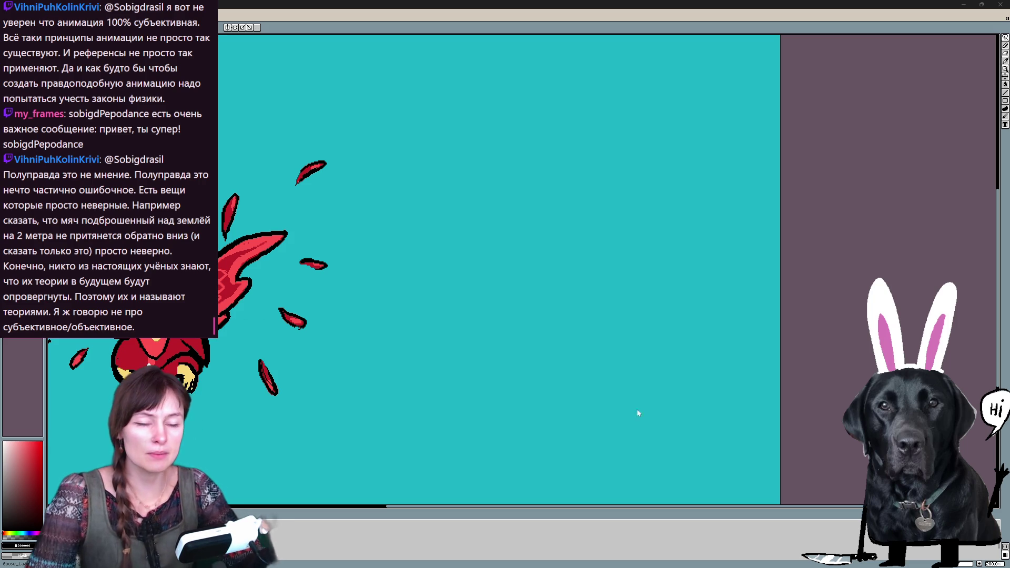
{"action": "key", "text": "Right"}
Turn on onion skin over the grey crouched sketch and move to the red-filled character frame
{"action": "key", "text": "Left"}
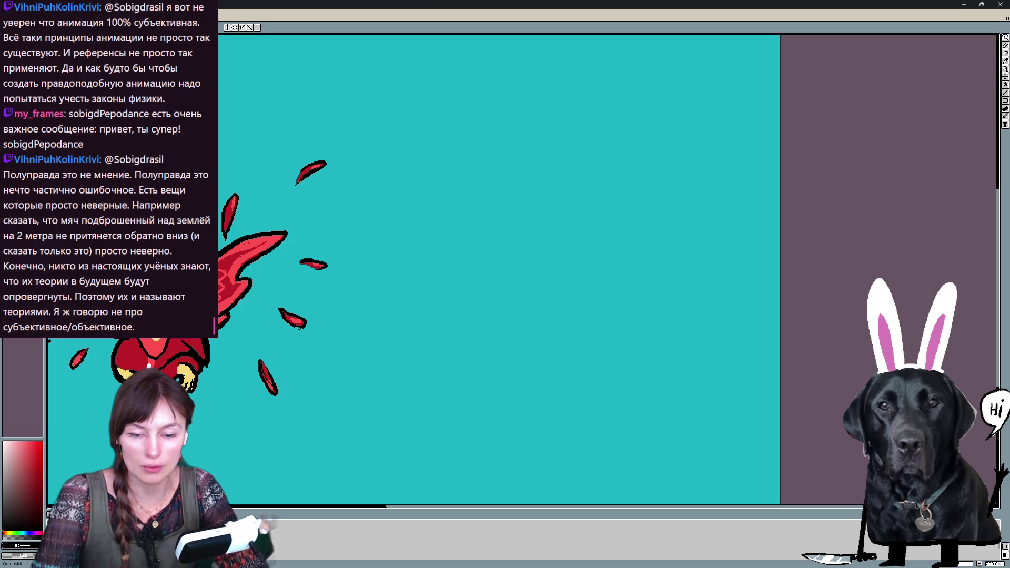
{"action": "key", "text": "F3"}
{"action": "left_click_drag", "start_coordinate": [557, 294], "coordinate": [517, 251]}
{"action": "key", "text": "ctrl+z"}
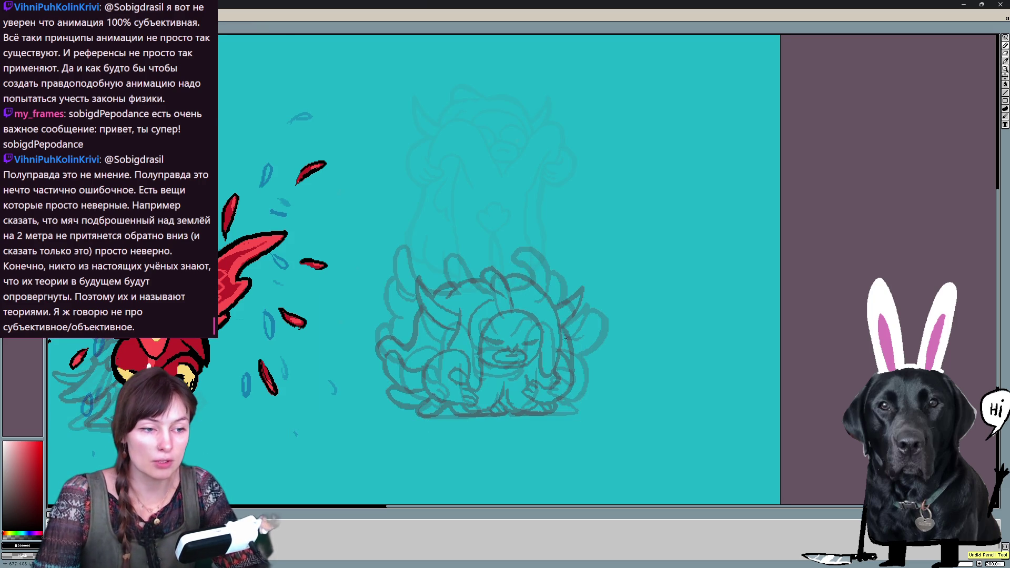
{"action": "key", "text": "Right"}
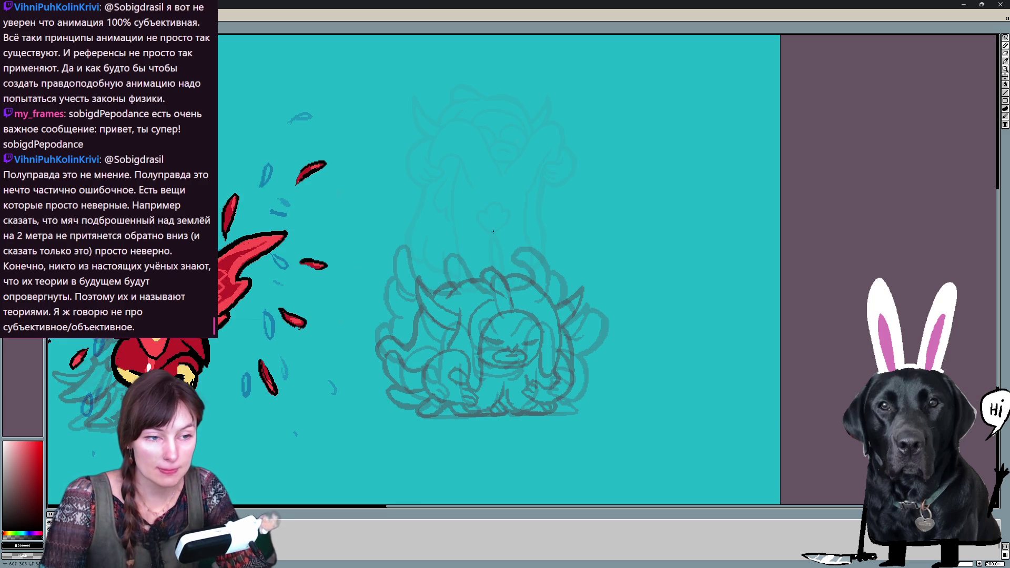
Draw the round head arc over the sketch, redoing the curve until it sits right
{"action": "left_click_drag", "start_coordinate": [471, 198], "coordinate": [444, 245]}
{"action": "key", "text": "ctrl+z"}
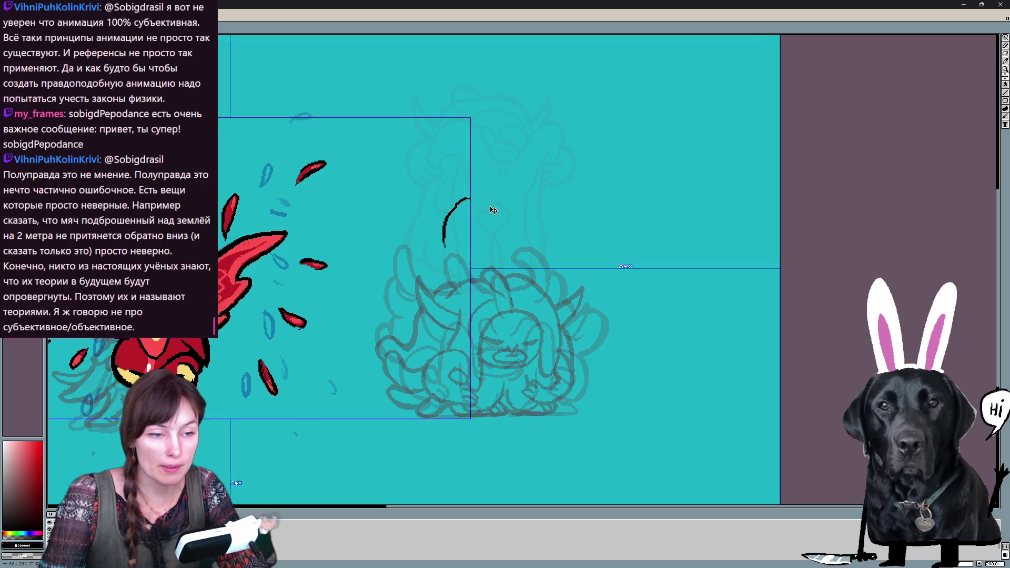
{"action": "left_click_drag", "start_coordinate": [491, 207], "coordinate": [457, 238]}
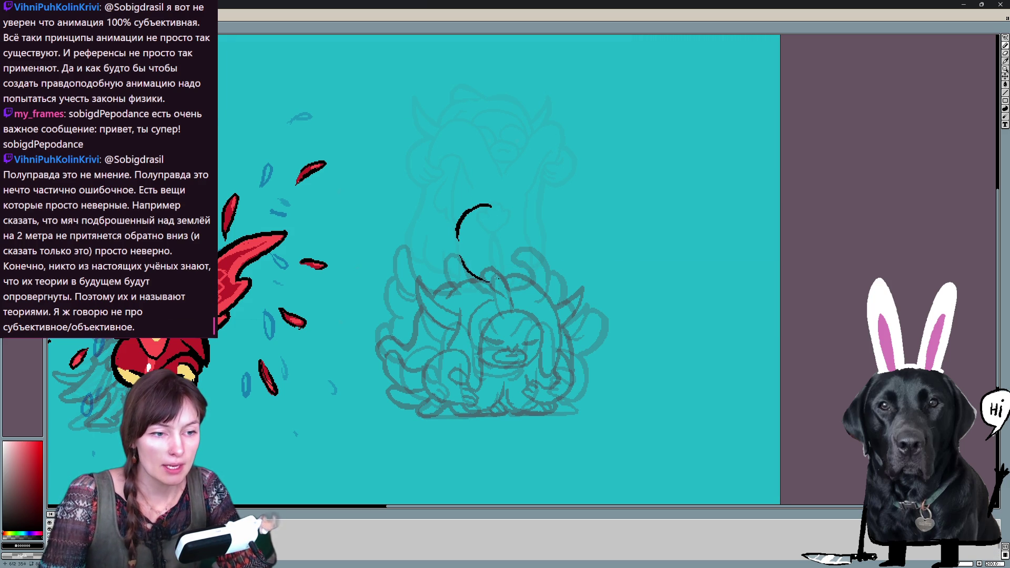
{"action": "mouse_move", "coordinate": [481, 280]}
{"action": "left_mouse_down"}
{"action": "mouse_move", "coordinate": [513, 278]}
{"action": "mouse_move", "coordinate": [525, 241]}
{"action": "left_mouse_up"}
{"action": "key", "text": "ctrl+z"}
{"action": "key", "text": "ctrl+z"}
{"action": "key", "text": "ctrl+z"}
{"action": "left_click_drag", "start_coordinate": [458, 239], "coordinate": [444, 264]}
{"action": "key", "text": "ctrl+z"}
Draw the left horn beside the head and the right horn curving upward
{"action": "mouse_move", "coordinate": [407, 206]}
{"action": "left_mouse_down"}
{"action": "mouse_move", "coordinate": [456, 230]}
{"action": "mouse_move", "coordinate": [458, 253]}
{"action": "left_mouse_up"}
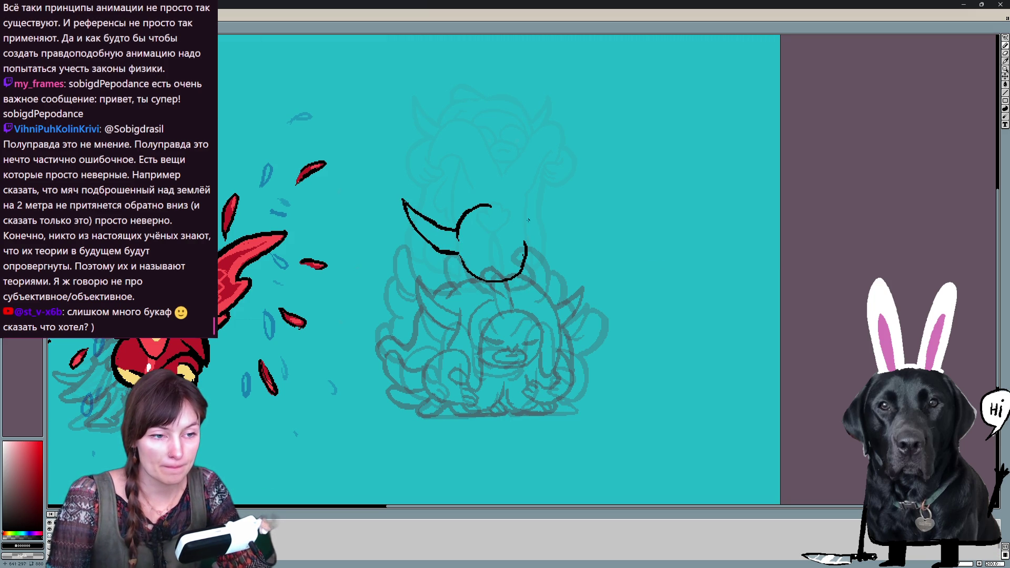
{"action": "left_click_drag", "start_coordinate": [523, 224], "coordinate": [563, 185]}
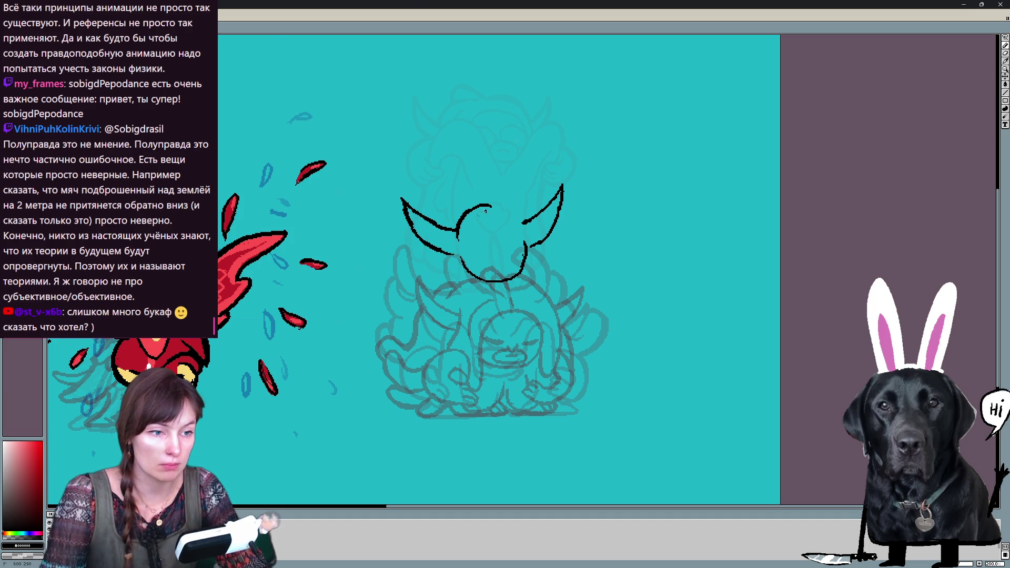
Draw a crescent hair loop hanging inside the head, redoing its lines with undo
{"action": "key", "text": "ctrl+z"}
{"action": "left_click_drag", "start_coordinate": [489, 208], "coordinate": [450, 308]}
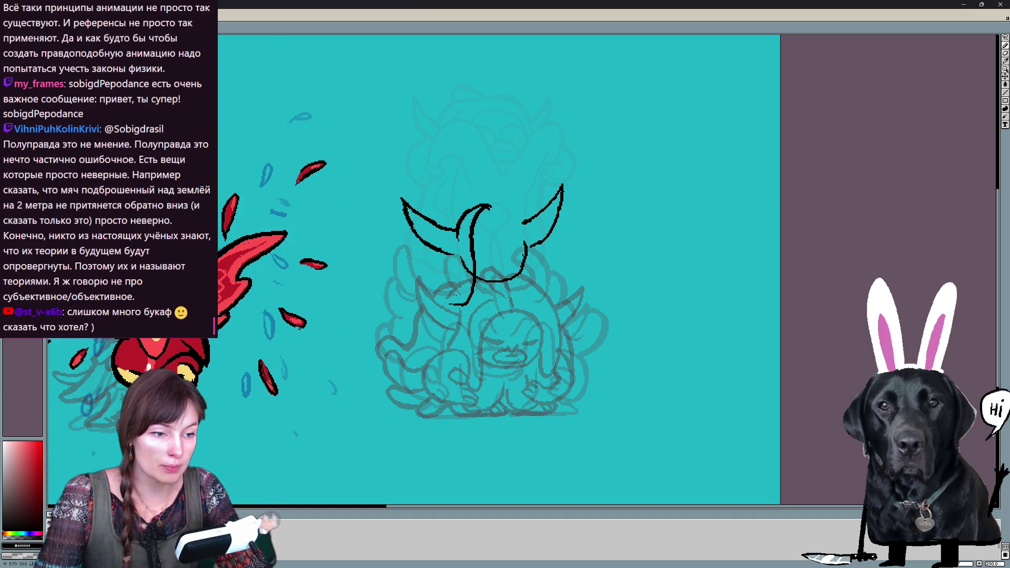
{"action": "key", "text": "ctrl+z"}
{"action": "mouse_move", "coordinate": [489, 207]}
{"action": "left_mouse_down"}
{"action": "mouse_move", "coordinate": [472, 274]}
{"action": "mouse_move", "coordinate": [440, 303]}
{"action": "left_mouse_up"}
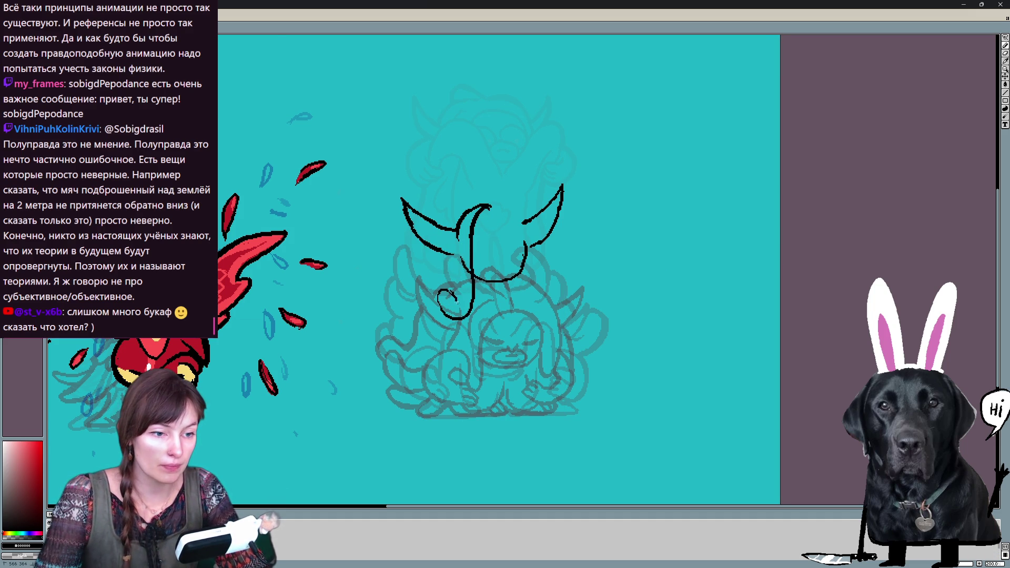
{"action": "left_click_drag", "start_coordinate": [506, 213], "coordinate": [501, 240]}
{"action": "key", "text": "ctrl+z"}
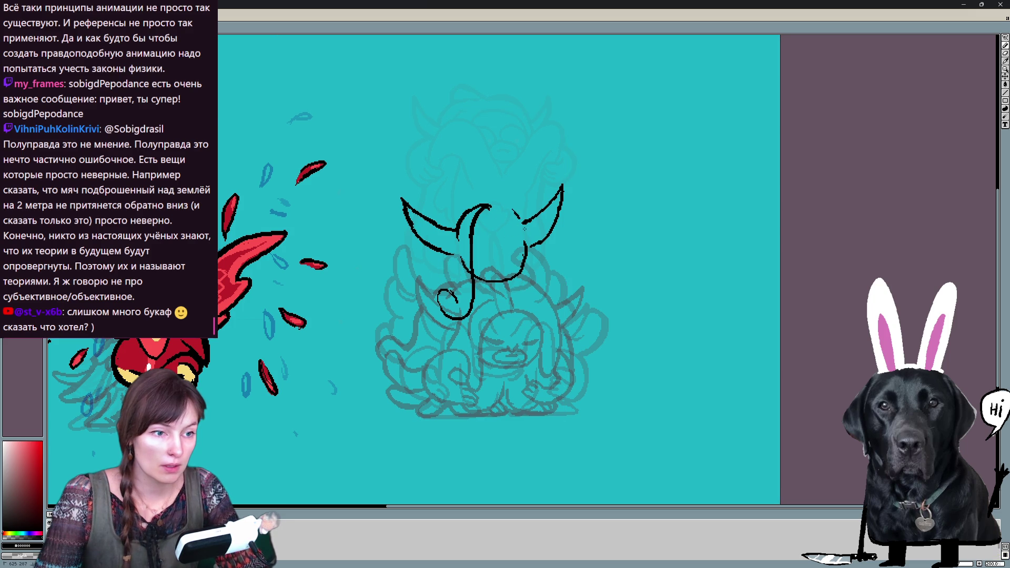
{"action": "key", "text": "ctrl+z"}
{"action": "key", "text": "ctrl+z"}
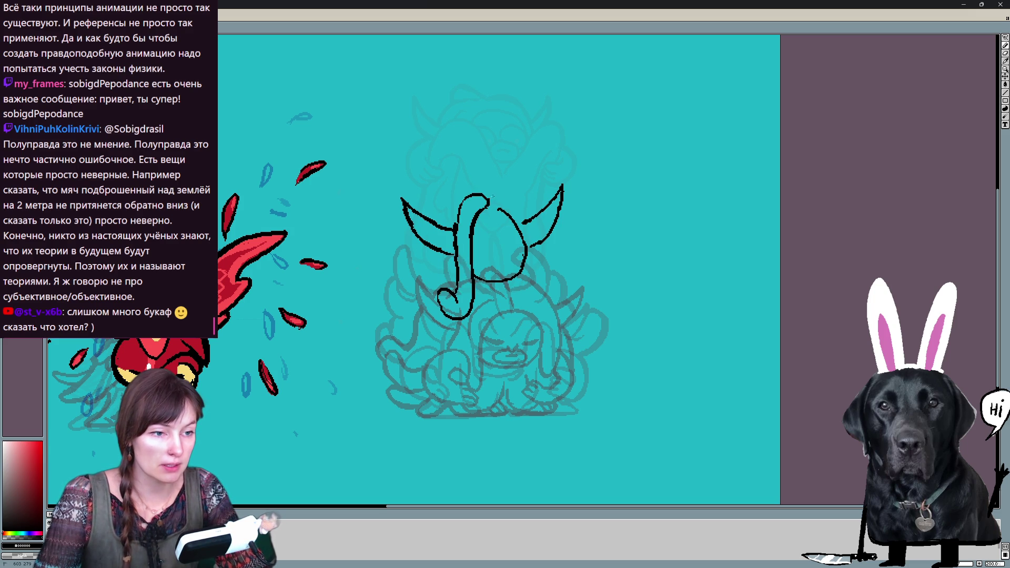
Rework the oval's right side as a higher arc and close the gap across its top
{"action": "mouse_move", "coordinate": [501, 194]}
{"action": "left_mouse_down"}
{"action": "mouse_move", "coordinate": [524, 229]}
{"action": "mouse_move", "coordinate": [533, 272]}
{"action": "mouse_move", "coordinate": [511, 314]}
{"action": "left_mouse_up"}
{"action": "key", "text": "ctrl+z"}
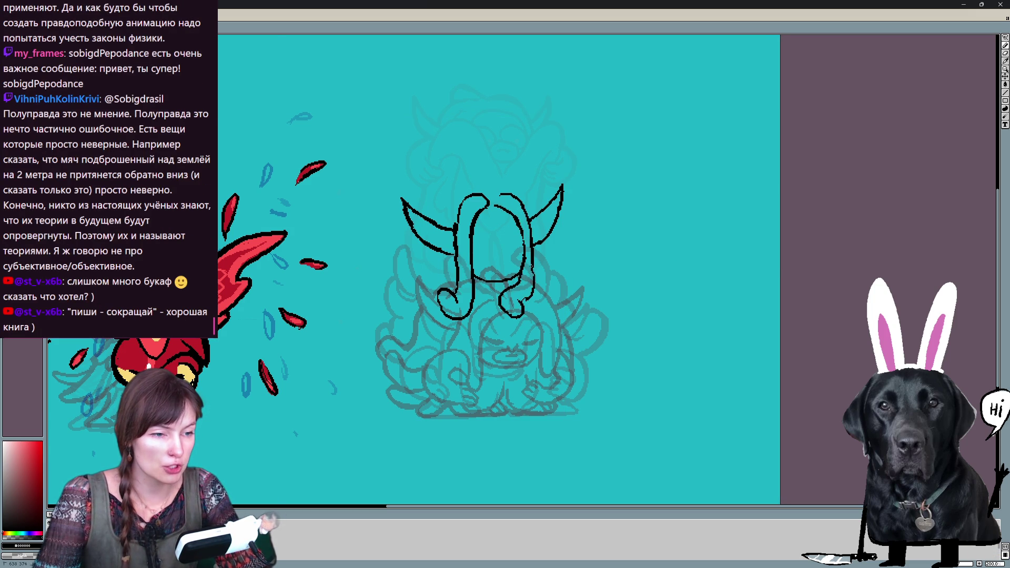
{"action": "key", "text": "ctrl+z"}
{"action": "left_click_drag", "start_coordinate": [534, 274], "coordinate": [526, 301]}
{"action": "left_click_drag", "start_coordinate": [461, 188], "coordinate": [495, 206]}
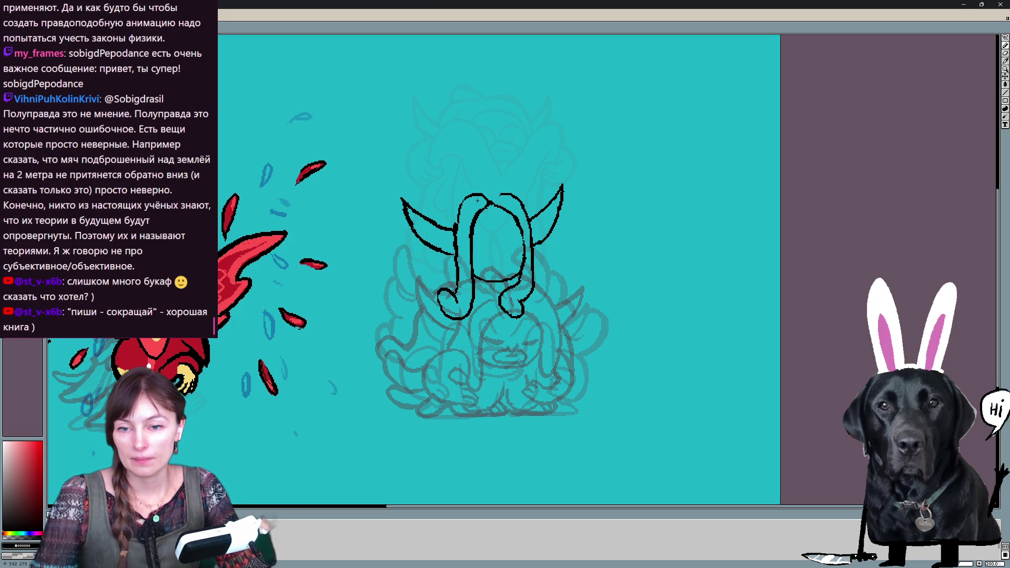
{"action": "mouse_move", "coordinate": [466, 210]}
{"action": "left_mouse_down"}
{"action": "mouse_move", "coordinate": [466, 178]}
{"action": "mouse_move", "coordinate": [397, 289]}
{"action": "left_mouse_up"}
{"action": "key", "text": "ctrl+z"}
{"action": "key", "text": "ctrl+z"}
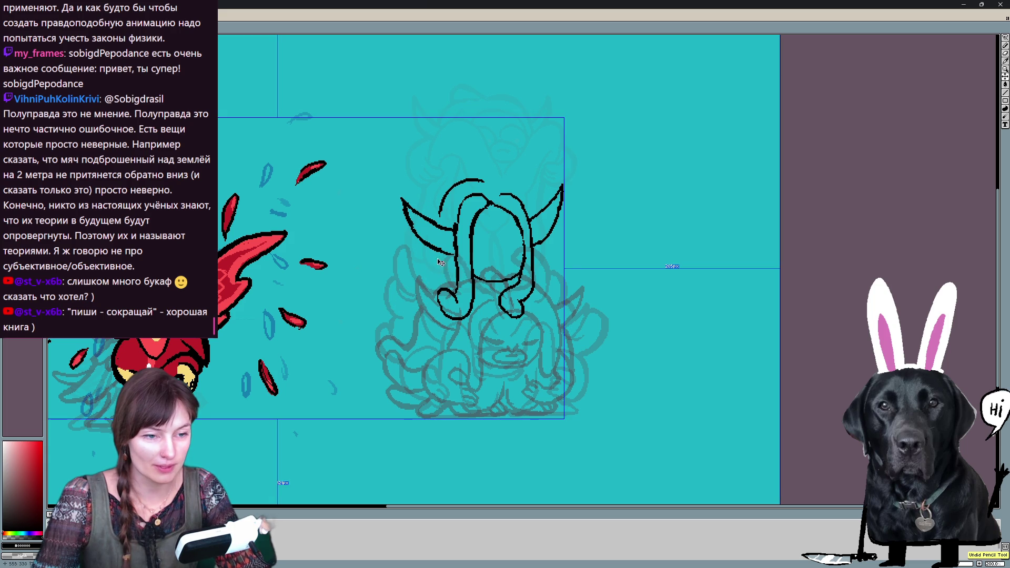
Undo the hair loops and inner head strokes, then start a small round shape inside the head
{"action": "key", "text": "ctrl+z"}
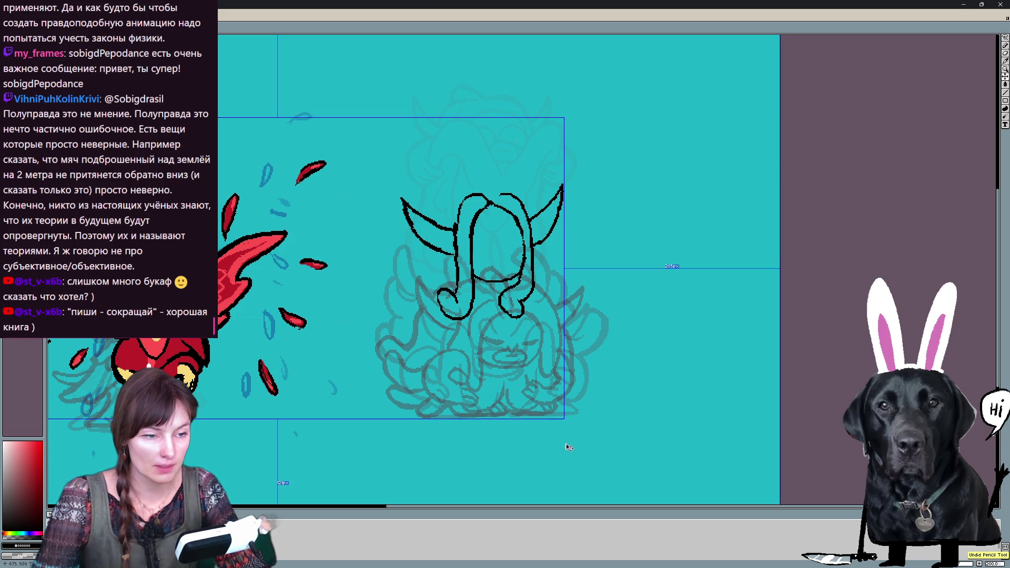
{"action": "key", "text": "ctrl+z"}
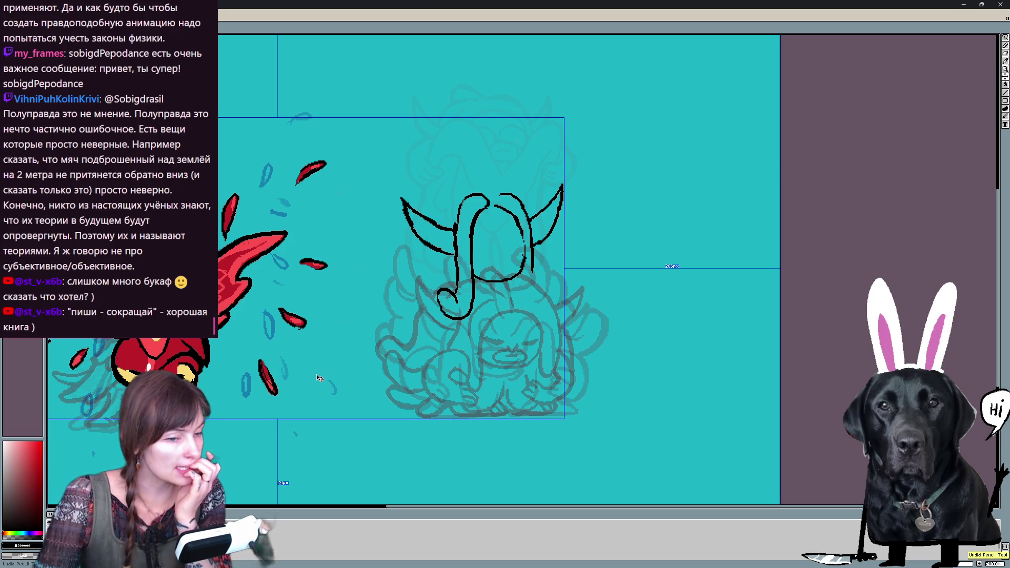
{"action": "key", "text": "ctrl+z"}
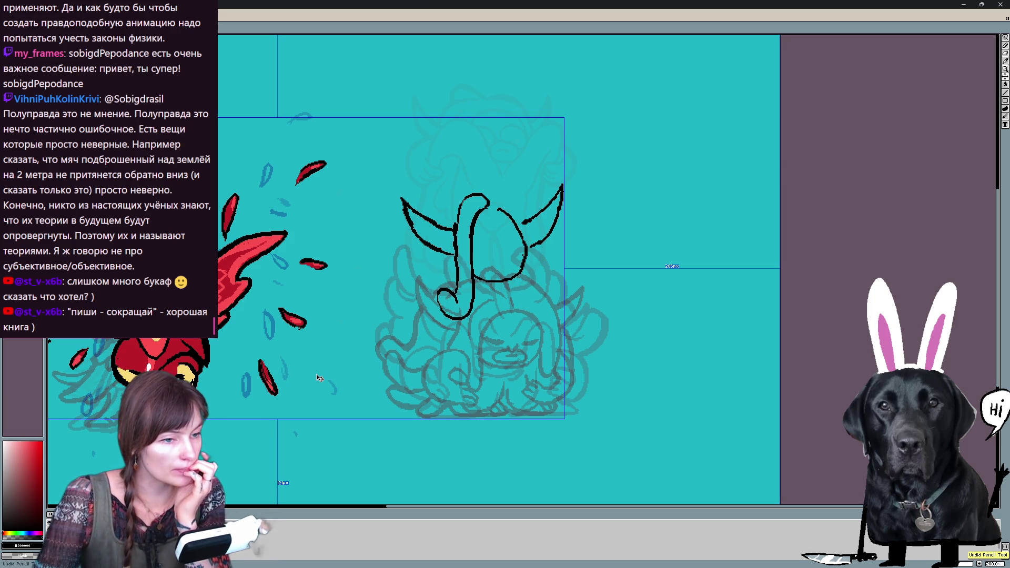
{"action": "key", "text": "ctrl+z"}
{"action": "key", "text": "ctrl+z"}
{"action": "key", "text": "ctrl+z"}
{"action": "key", "text": "ctrl+z"}
{"action": "key", "text": "ctrl+z"}
{"action": "key", "text": "ctrl+z"}
{"action": "key", "text": "ctrl+z"}
{"action": "key", "text": "ctrl+z"}
{"action": "key", "text": "ctrl+z"}
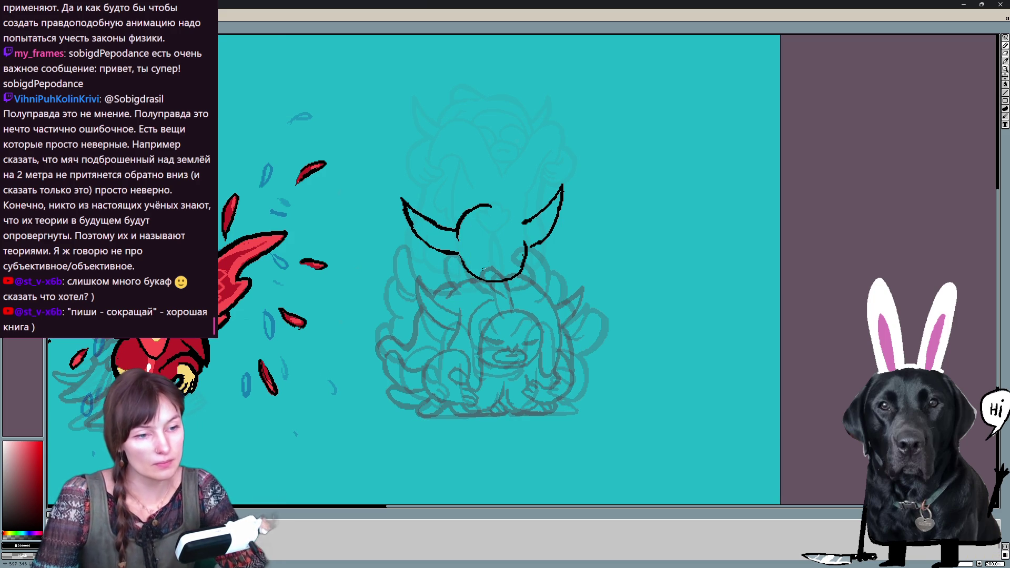
{"action": "mouse_move", "coordinate": [485, 258]}
{"action": "left_mouse_down"}
{"action": "mouse_move", "coordinate": [506, 258]}
{"action": "mouse_move", "coordinate": [489, 273]}
{"action": "mouse_move", "coordinate": [496, 261]}
{"action": "mouse_move", "coordinate": [481, 238]}
{"action": "left_mouse_up"}
{"action": "key", "text": "ctrl+z"}
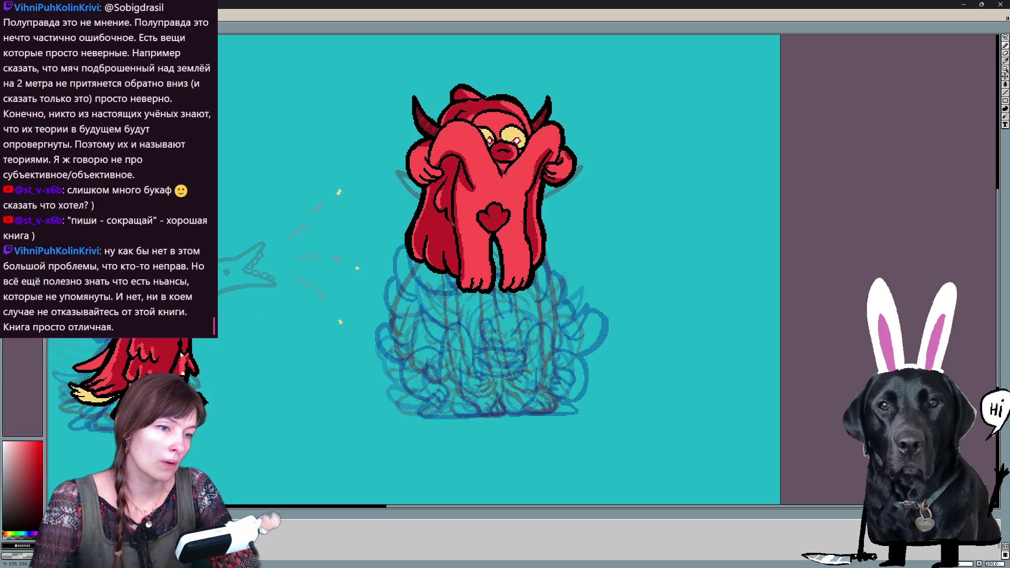
Erase the stray eye shape and draw a squinting eye stroke above the round mouth
{"action": "left_click_drag", "start_coordinate": [478, 231], "coordinate": [481, 236]}
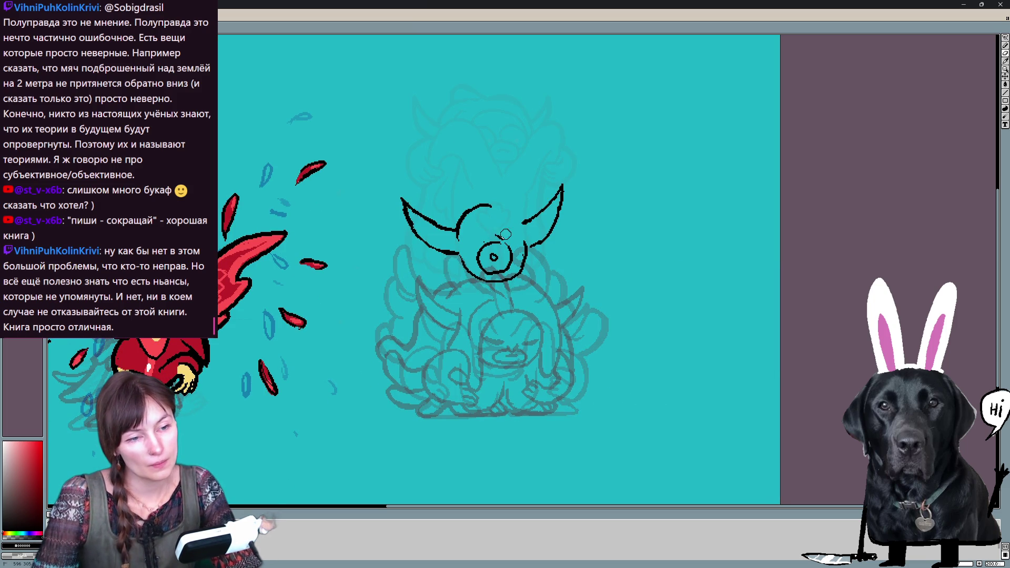
{"action": "mouse_move", "coordinate": [470, 224]}
{"action": "left_mouse_down"}
{"action": "mouse_move", "coordinate": [484, 235]}
{"action": "mouse_move", "coordinate": [502, 230]}
{"action": "left_mouse_up"}
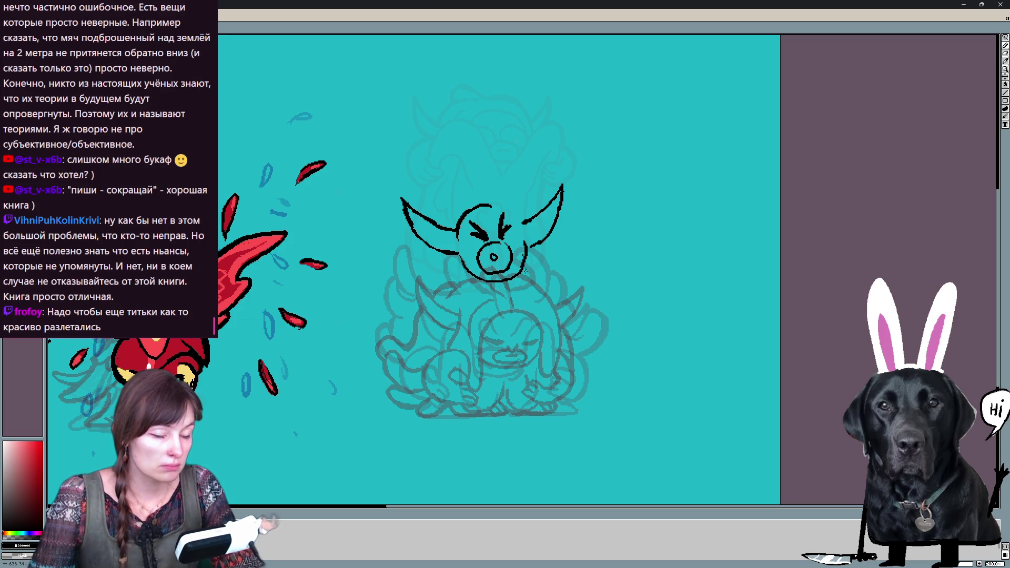
Play the animation and stop it on the black sketch frame
{"action": "left_click_drag", "start_coordinate": [552, 244], "coordinate": [501, 234]}
{"action": "left_click_drag", "start_coordinate": [553, 262], "coordinate": [536, 268]}
{"action": "key", "text": "Return"}
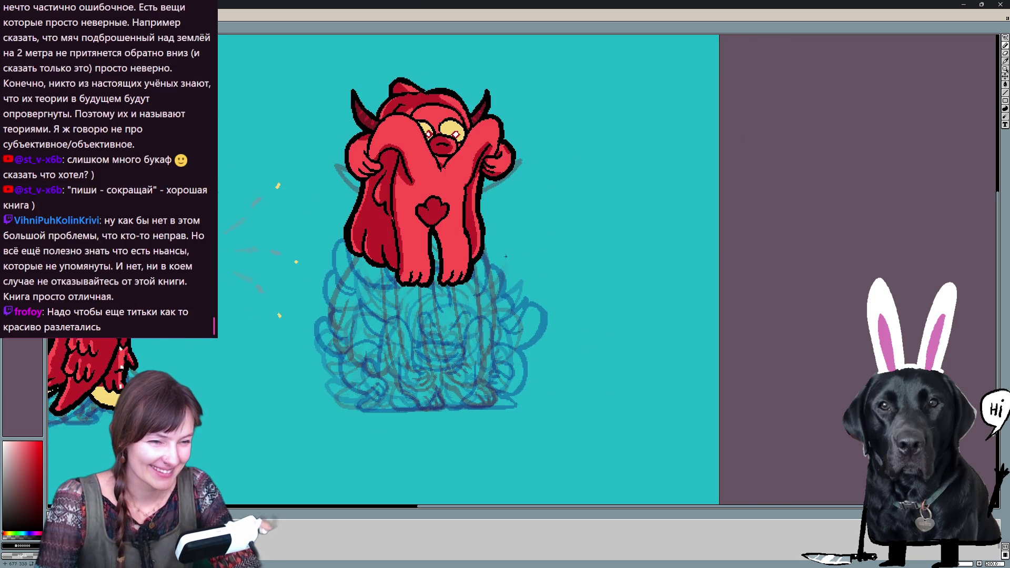
{"action": "key", "text": "Return"}
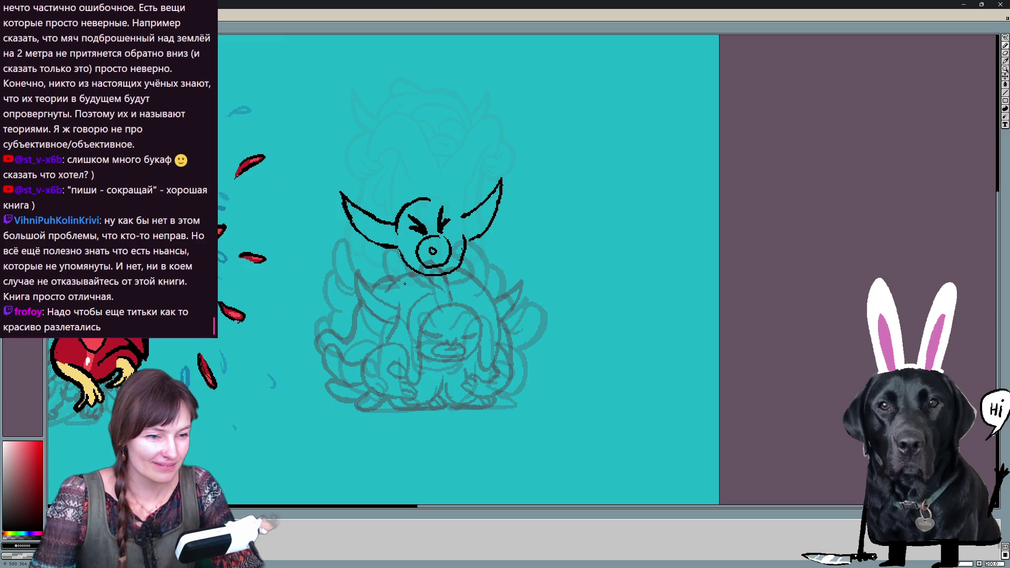
Draw an S-curve body line below the head with curved strokes and a bottom loop
{"action": "left_click_drag", "start_coordinate": [401, 275], "coordinate": [466, 344]}
{"action": "left_click_drag", "start_coordinate": [446, 292], "coordinate": [488, 361]}
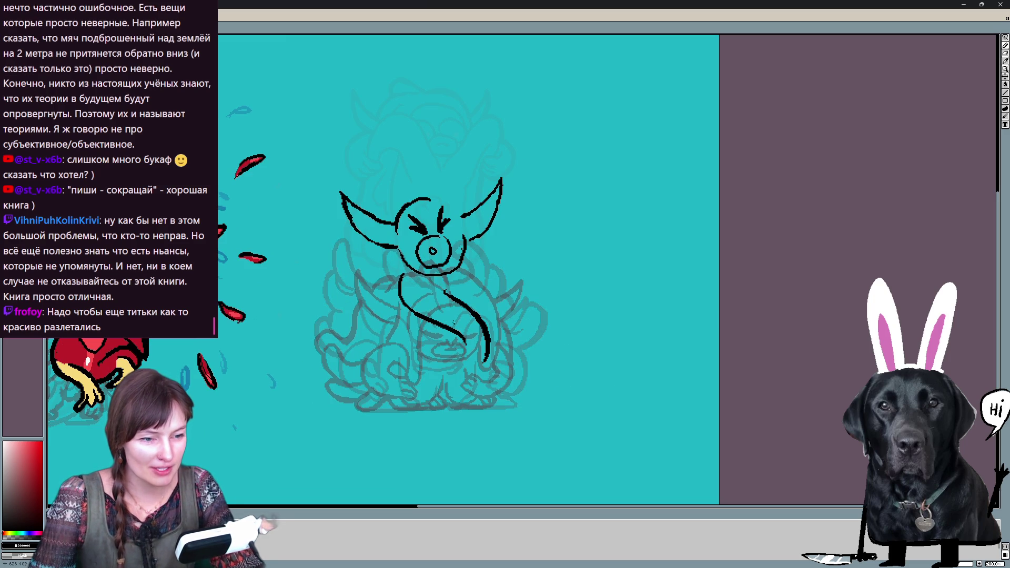
{"action": "left_click_drag", "start_coordinate": [447, 327], "coordinate": [450, 378]}
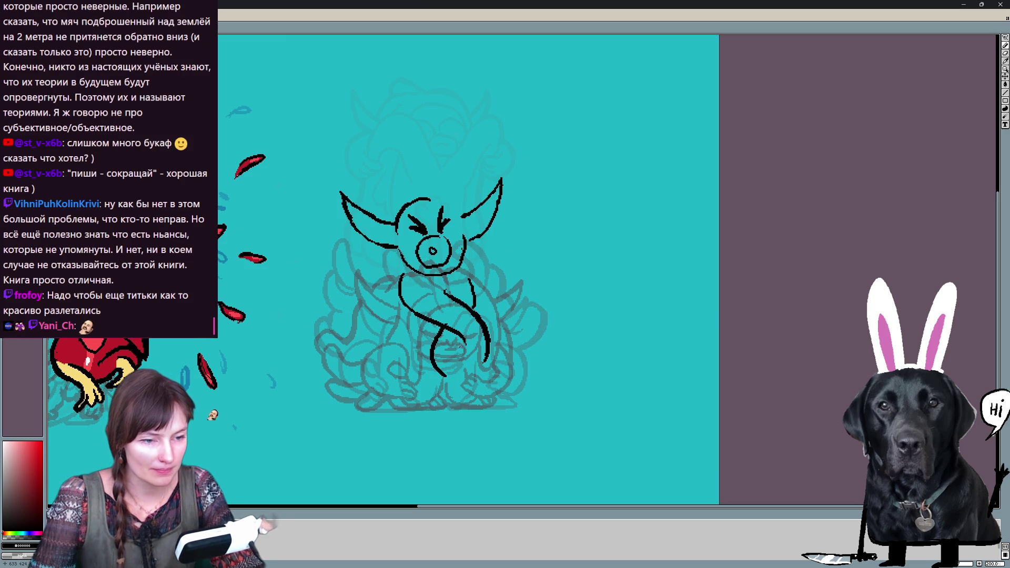
{"action": "mouse_move", "coordinate": [438, 362]}
{"action": "left_mouse_down"}
{"action": "mouse_move", "coordinate": [492, 365]}
{"action": "mouse_move", "coordinate": [461, 387]}
{"action": "left_mouse_up"}
Undo the loop, draw a curved left arm and C-shaped motion marks beside the head
{"action": "key", "text": "ctrl+z"}
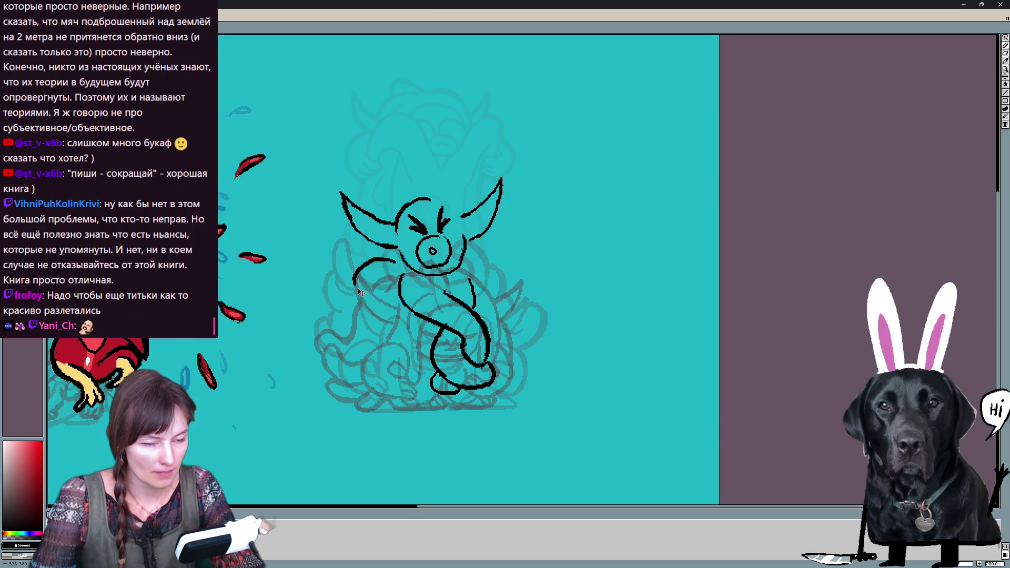
{"action": "mouse_move", "coordinate": [397, 251]}
{"action": "left_mouse_down"}
{"action": "mouse_move", "coordinate": [338, 300]}
{"action": "mouse_move", "coordinate": [375, 313]}
{"action": "left_mouse_up"}
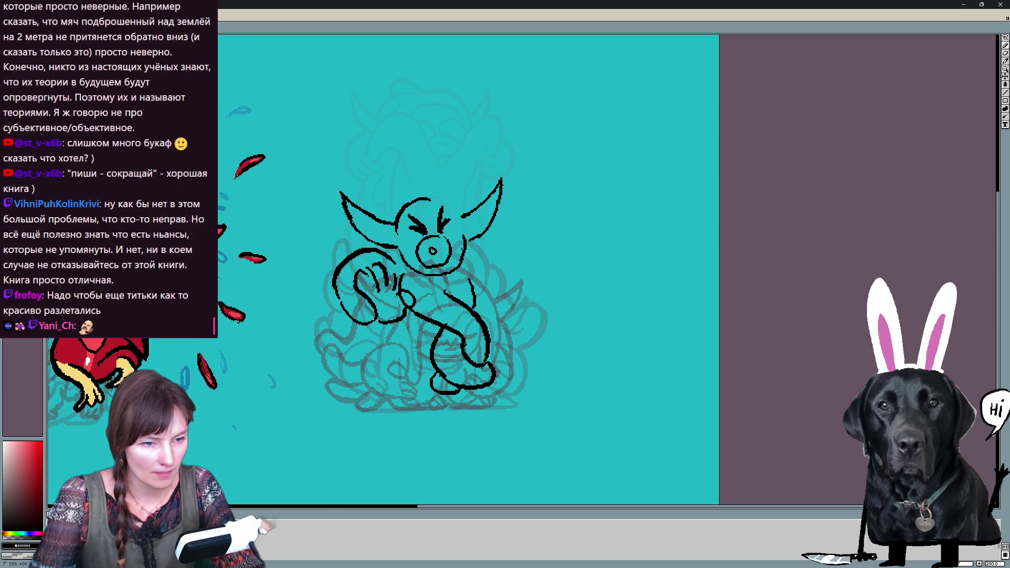
{"action": "left_click_drag", "start_coordinate": [507, 226], "coordinate": [517, 252]}
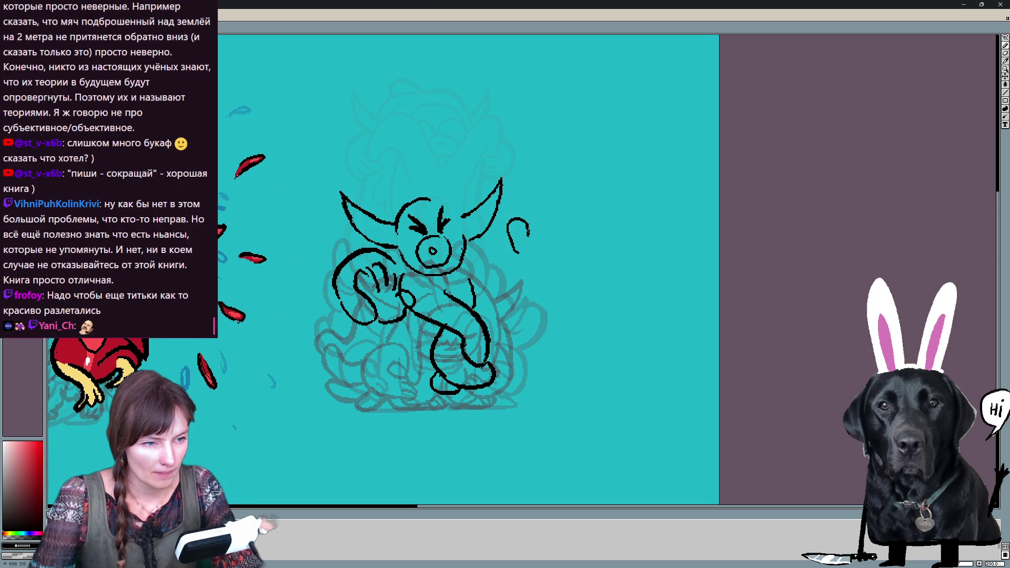
{"action": "key", "text": "ctrl+z"}
{"action": "mouse_move", "coordinate": [558, 211]}
{"action": "left_mouse_down"}
{"action": "mouse_move", "coordinate": [550, 231]}
{"action": "mouse_move", "coordinate": [570, 249]}
{"action": "left_mouse_up"}
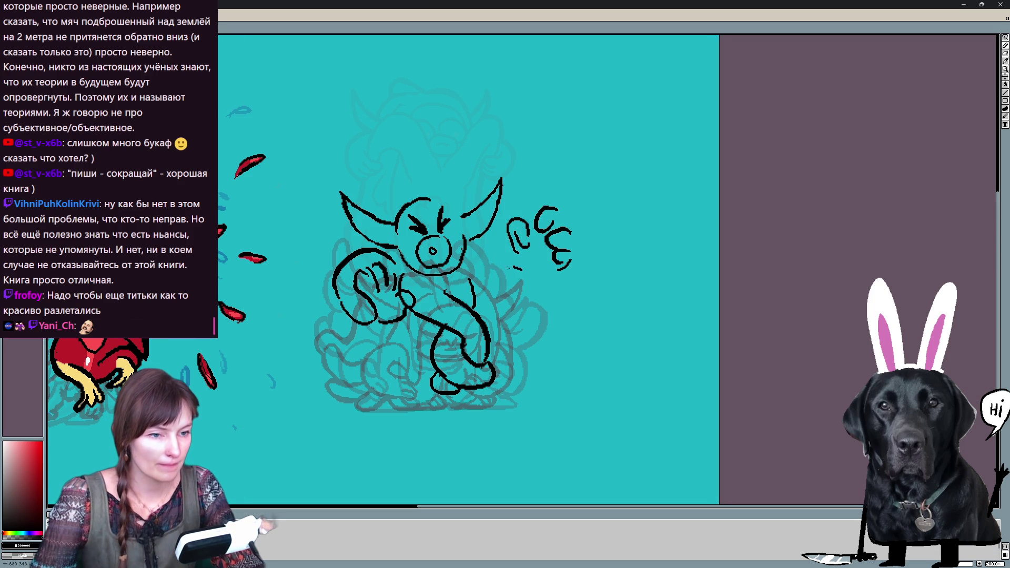
{"action": "left_click_drag", "start_coordinate": [483, 240], "coordinate": [477, 248]}
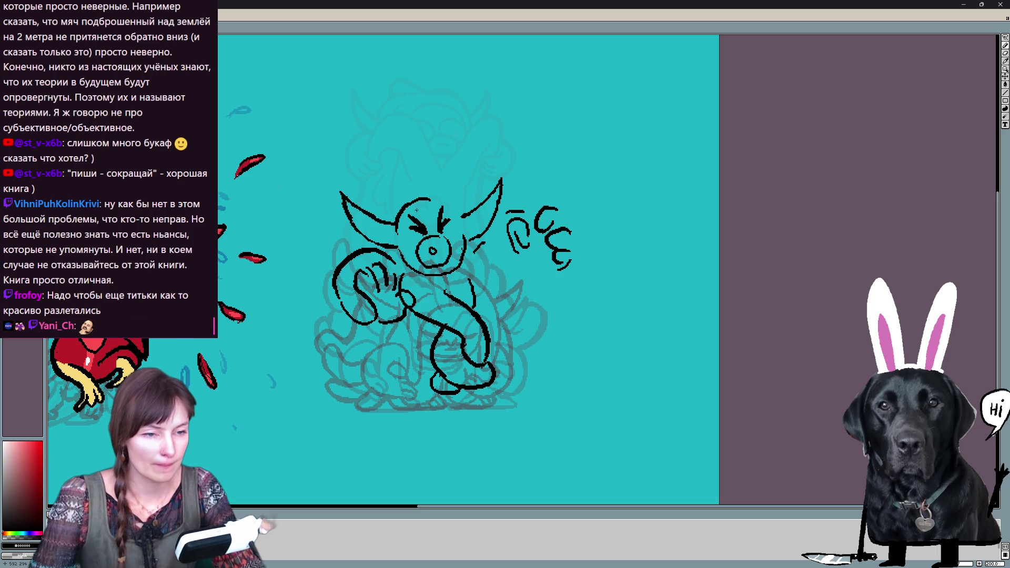
Add a line across the eyes, an arc above the head and a stroke below the arm, then check the red frame
{"action": "left_click_drag", "start_coordinate": [446, 201], "coordinate": [380, 229]}
{"action": "mouse_move", "coordinate": [392, 178]}
{"action": "left_mouse_down"}
{"action": "mouse_move", "coordinate": [451, 183]}
{"action": "mouse_move", "coordinate": [471, 209]}
{"action": "left_mouse_up"}
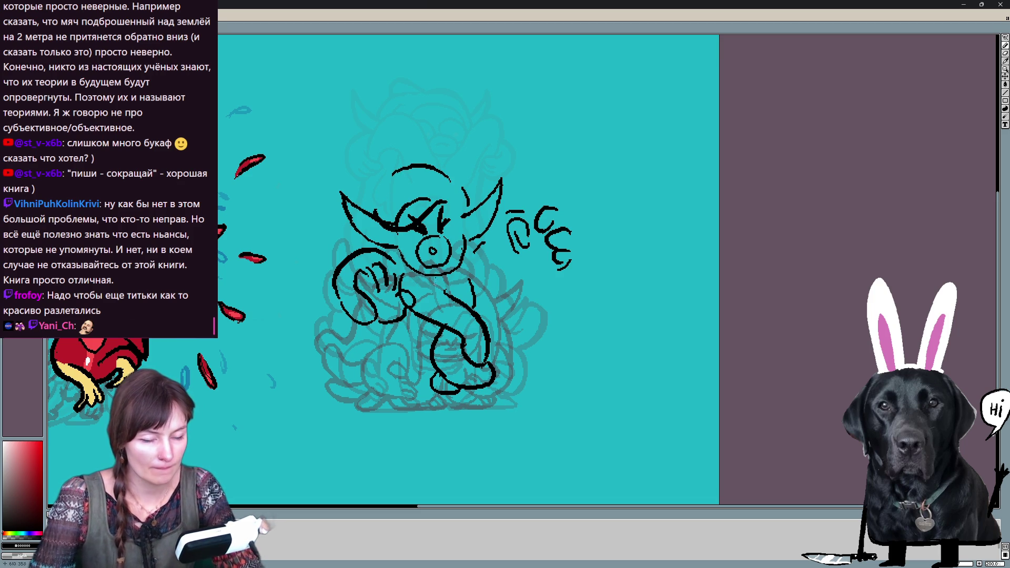
{"action": "left_click_drag", "start_coordinate": [392, 336], "coordinate": [419, 380]}
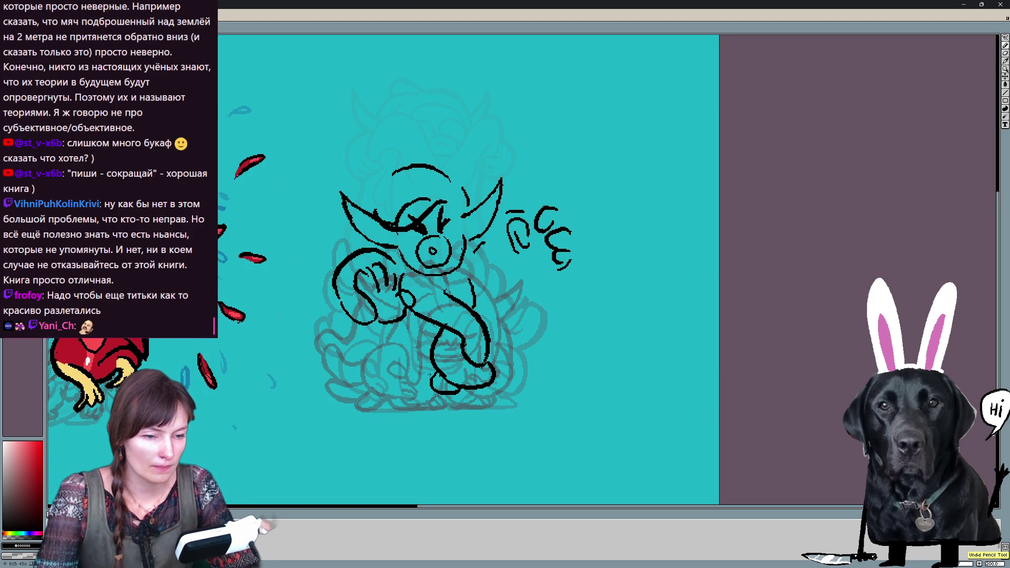
{"action": "key", "text": "Right"}
{"action": "key", "text": "Right"}
{"action": "key", "text": "Right"}
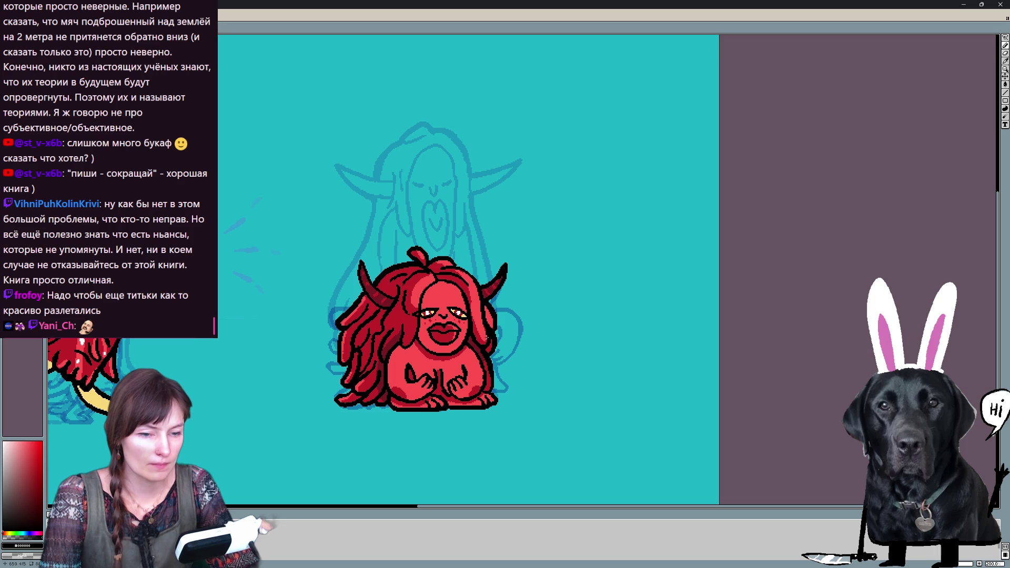
{"action": "key", "text": "Right"}
{"action": "key", "text": "Right"}
{"action": "key", "text": "Right"}
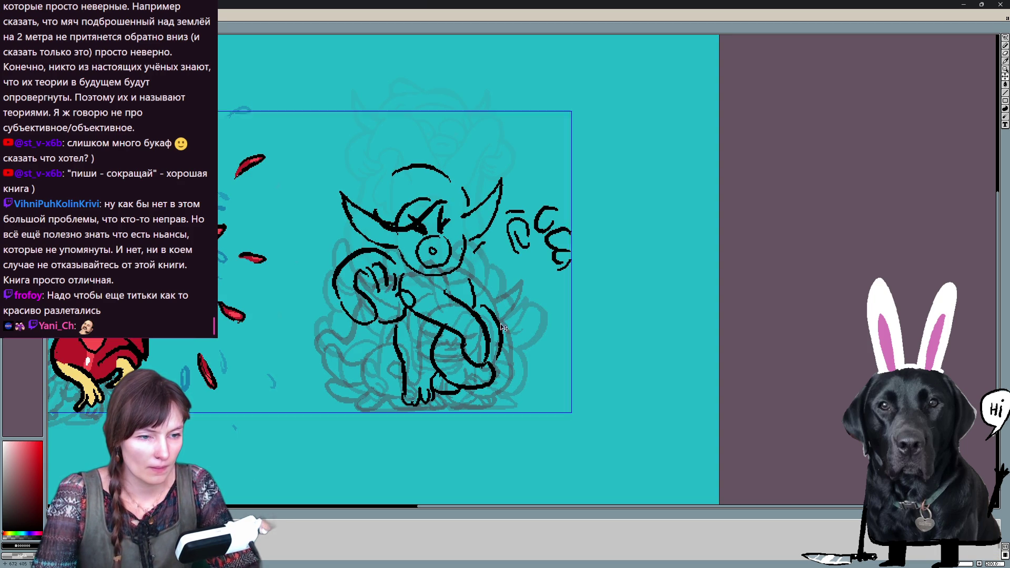
Sketch the reaching arm toward the raised fist, undoing stray strokes and comparing with the red frame
{"action": "left_click_drag", "start_coordinate": [491, 298], "coordinate": [524, 334]}
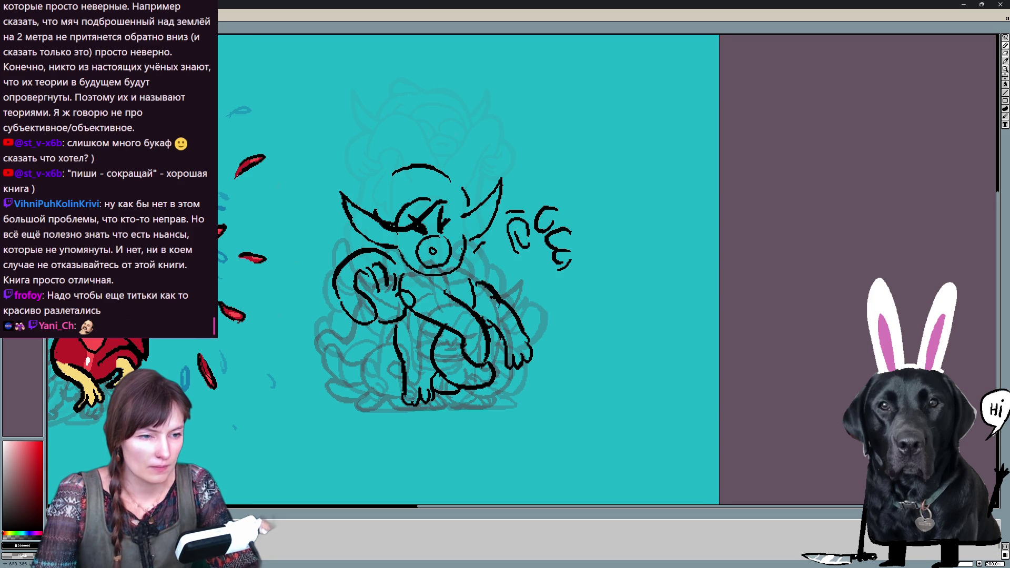
{"action": "key", "text": "ctrl+z"}
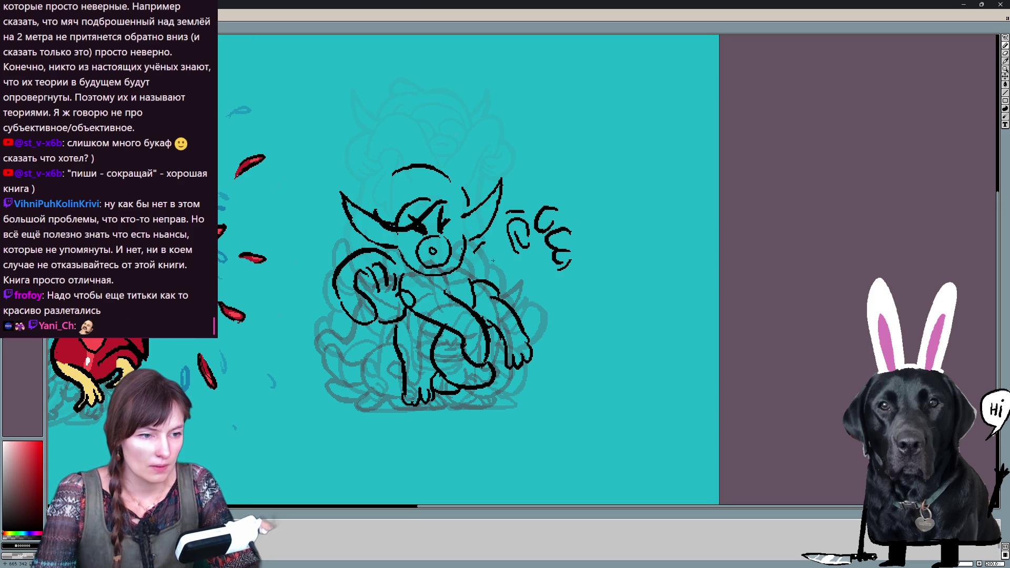
{"action": "key", "text": "ctrl+z"}
{"action": "left_click_drag", "start_coordinate": [472, 253], "coordinate": [468, 283]}
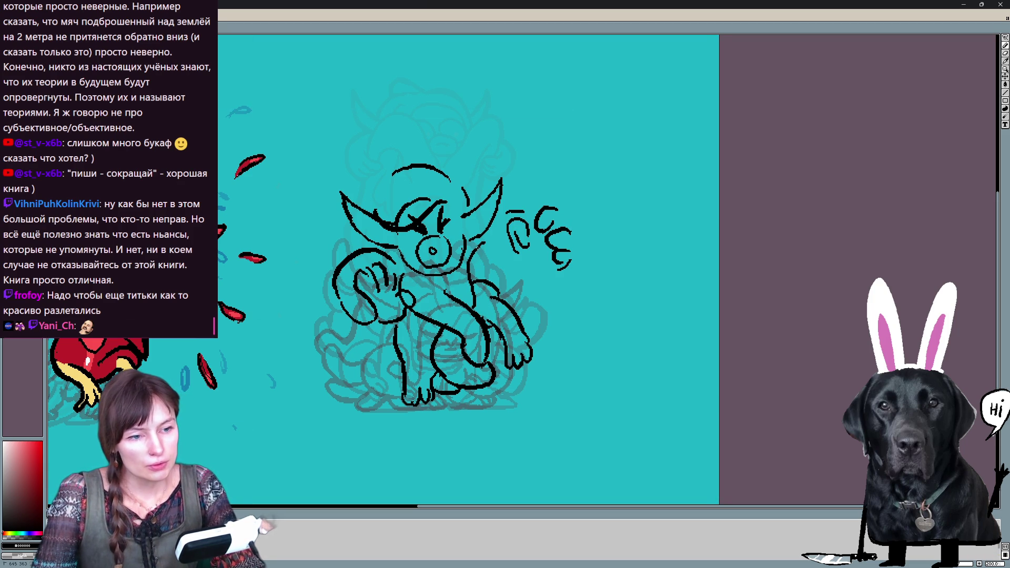
{"action": "key", "text": "ctrl+z"}
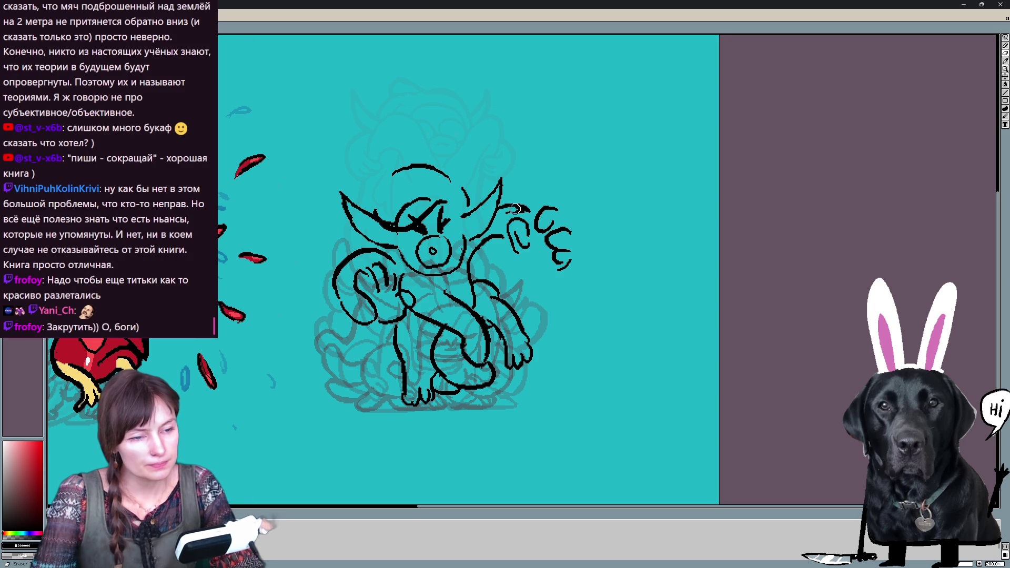
{"action": "mouse_move", "coordinate": [505, 212]}
{"action": "left_mouse_down"}
{"action": "mouse_move", "coordinate": [539, 210]}
{"action": "mouse_move", "coordinate": [538, 261]}
{"action": "left_mouse_up"}
{"action": "left_click_drag", "start_coordinate": [552, 217], "coordinate": [566, 230]}
{"action": "key", "text": "ctrl+z"}
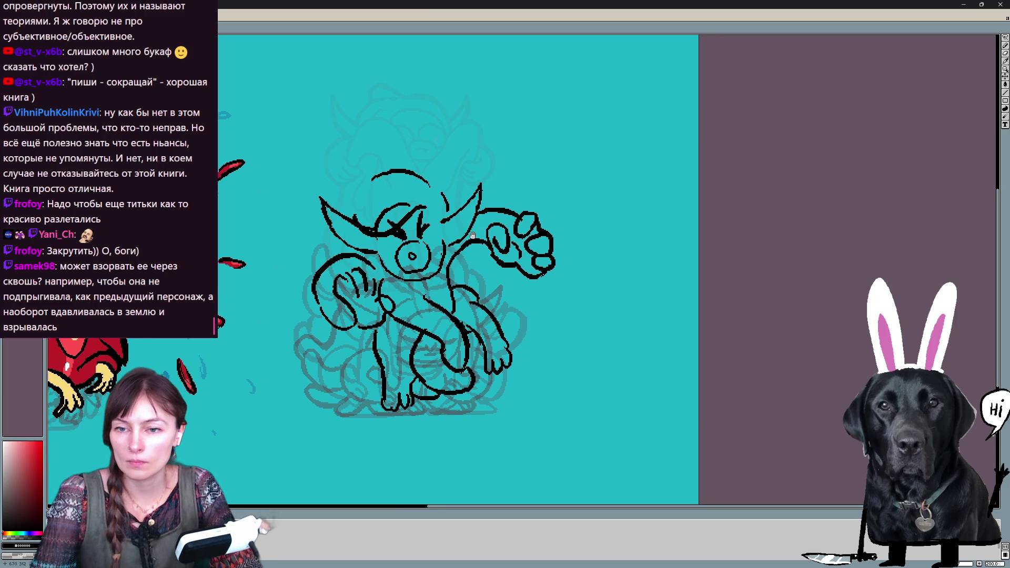
{"action": "mouse_move", "coordinate": [426, 189]}
{"action": "left_mouse_down"}
{"action": "mouse_move", "coordinate": [468, 263]}
{"action": "mouse_move", "coordinate": [468, 248]}
{"action": "left_mouse_up"}
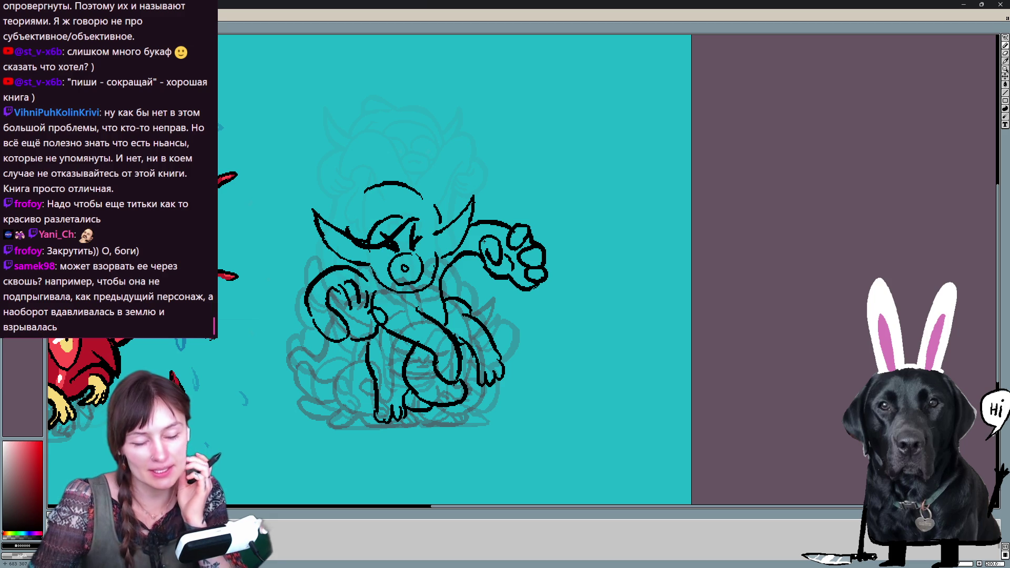
{"action": "key", "text": "ctrl+Tab"}
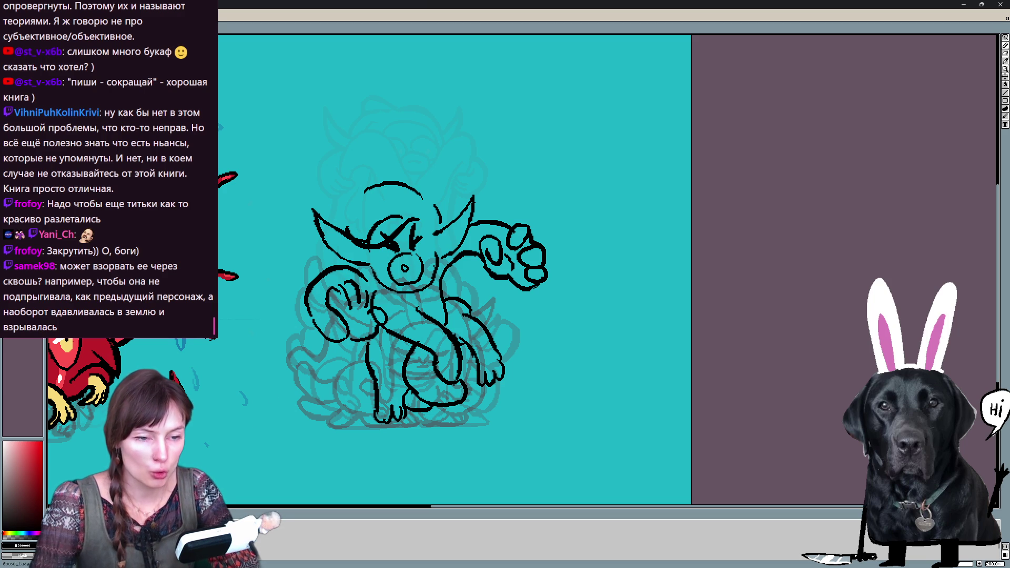
Lasso the whole sketch and move it up and to the right
{"action": "left_click_drag", "start_coordinate": [340, 224], "coordinate": [505, 505]}
{"action": "scroll", "coordinate": [434, 261], "scroll_direction": "down", "scroll_amount": 2}
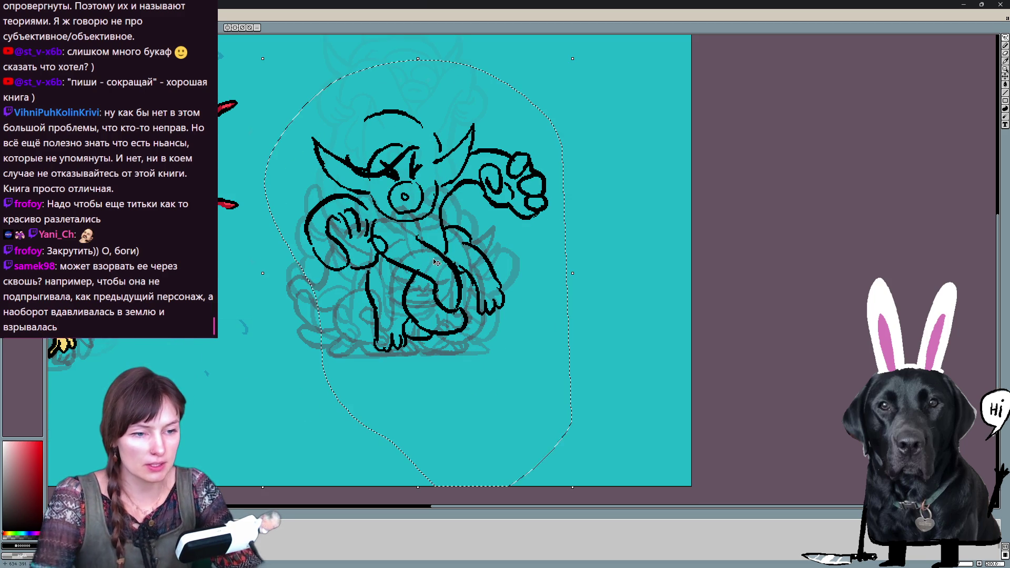
{"action": "left_click_drag", "start_coordinate": [436, 261], "coordinate": [552, 158]}
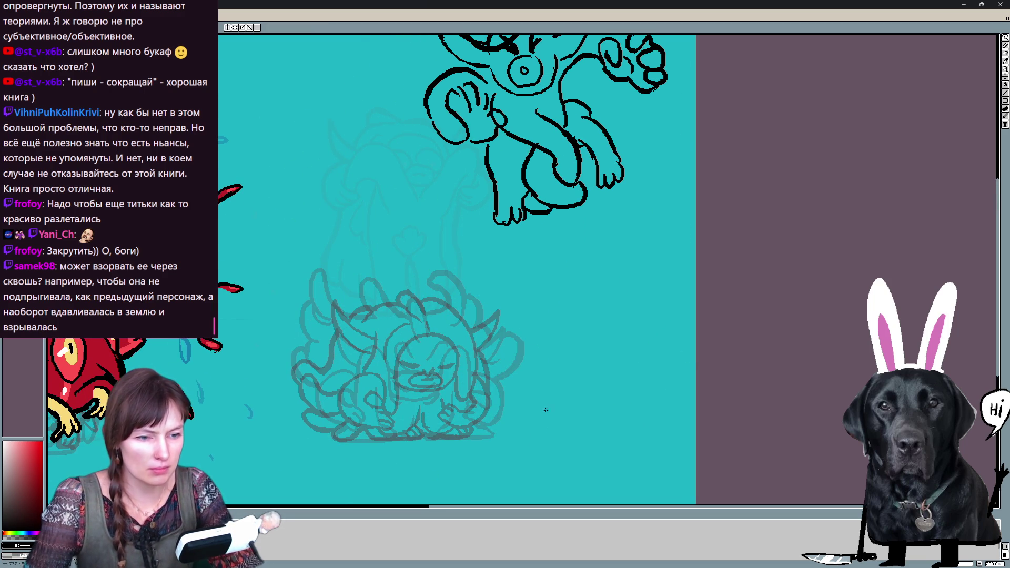
{"action": "key", "text": "ctrl+z"}
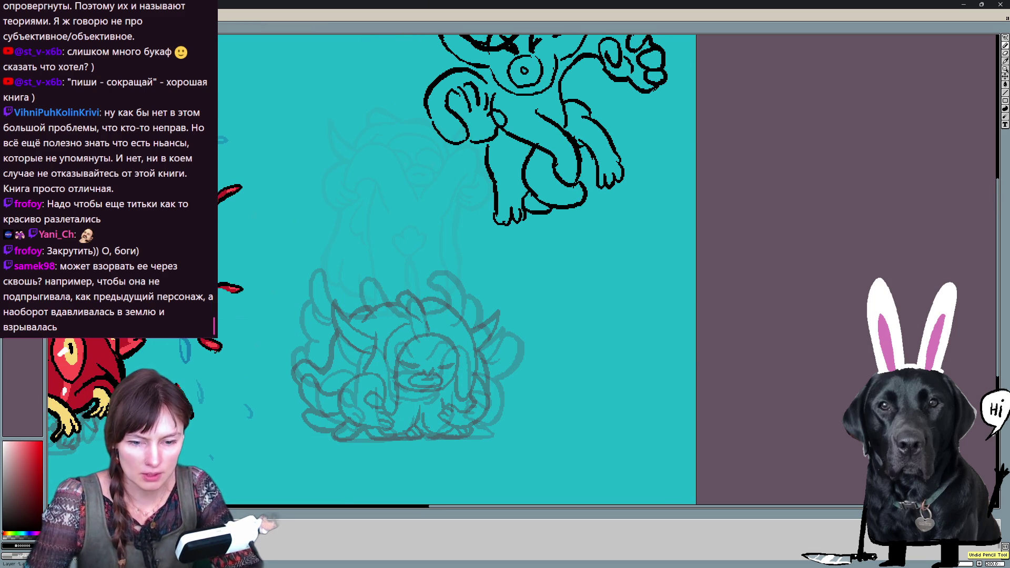
Flip between sketch and red frames to compare poses, then try a first curve on the collapsed figure
{"action": "key", "text": "Right"}
{"action": "key", "text": "Right"}
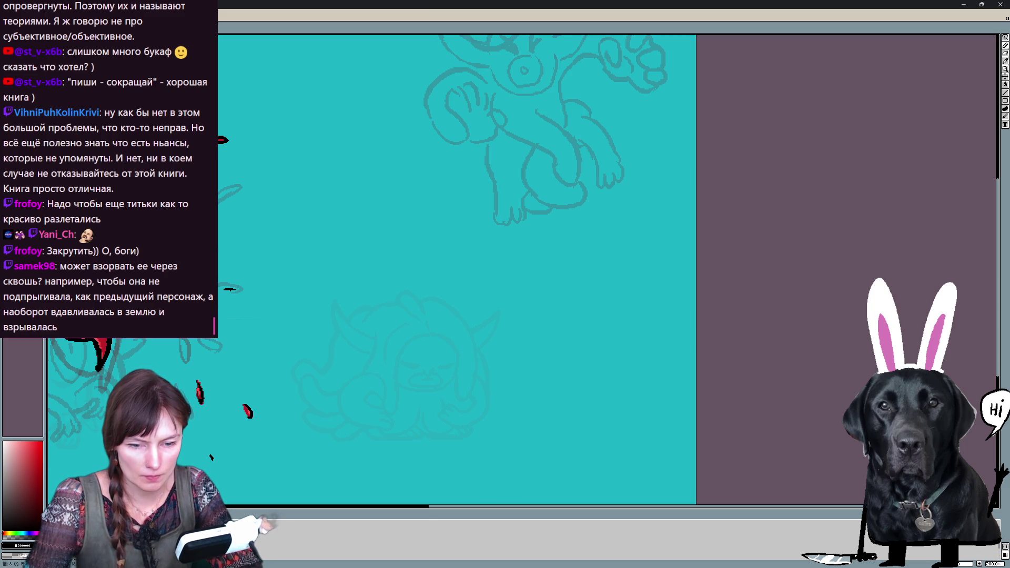
{"action": "key", "text": "Left"}
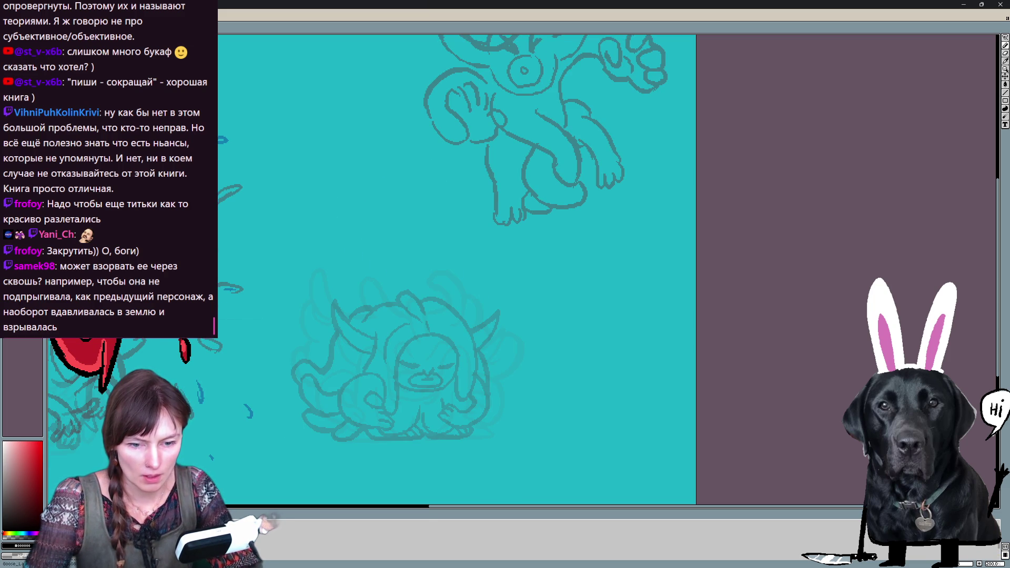
{"action": "key", "text": "Right"}
{"action": "key", "text": "Left"}
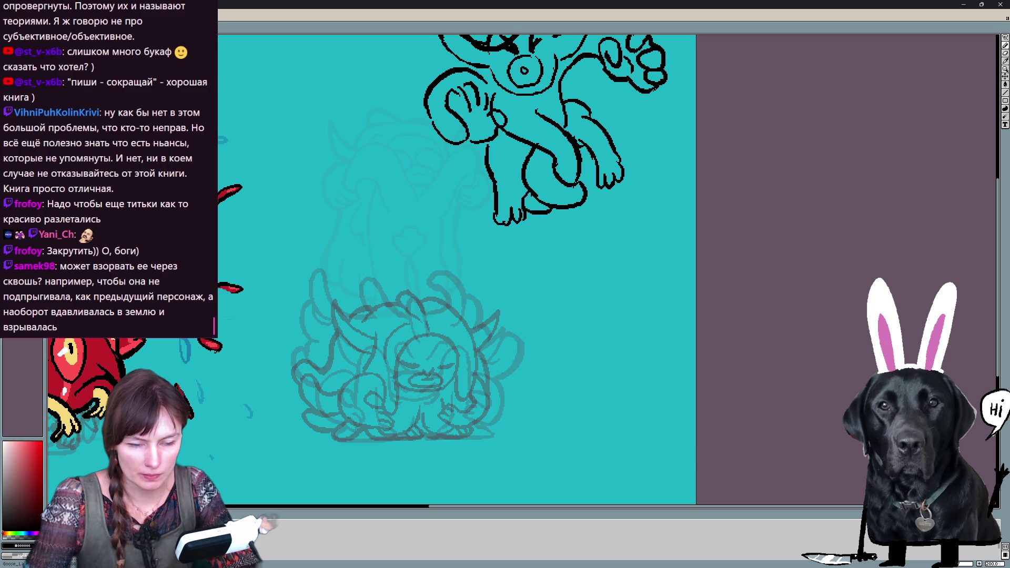
{"action": "key", "text": "Left"}
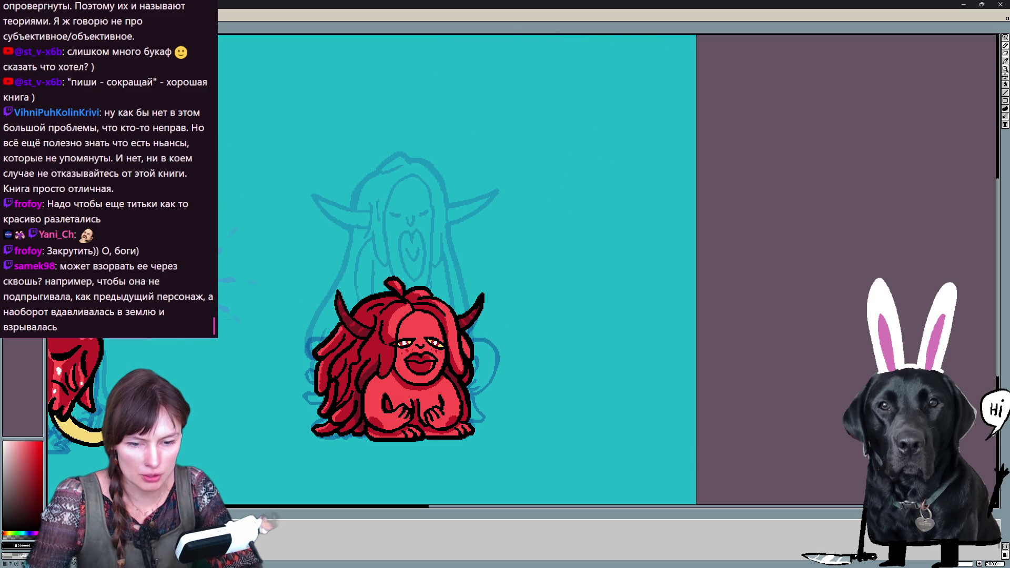
{"action": "key", "text": "Right"}
{"action": "left_click_drag", "start_coordinate": [414, 365], "coordinate": [477, 415]}
{"action": "key", "text": "ctrl+z"}
Ink the ground curve, the figure's back and the tail stretching right, glancing at the red frame
{"action": "left_click_drag", "start_coordinate": [470, 377], "coordinate": [416, 436]}
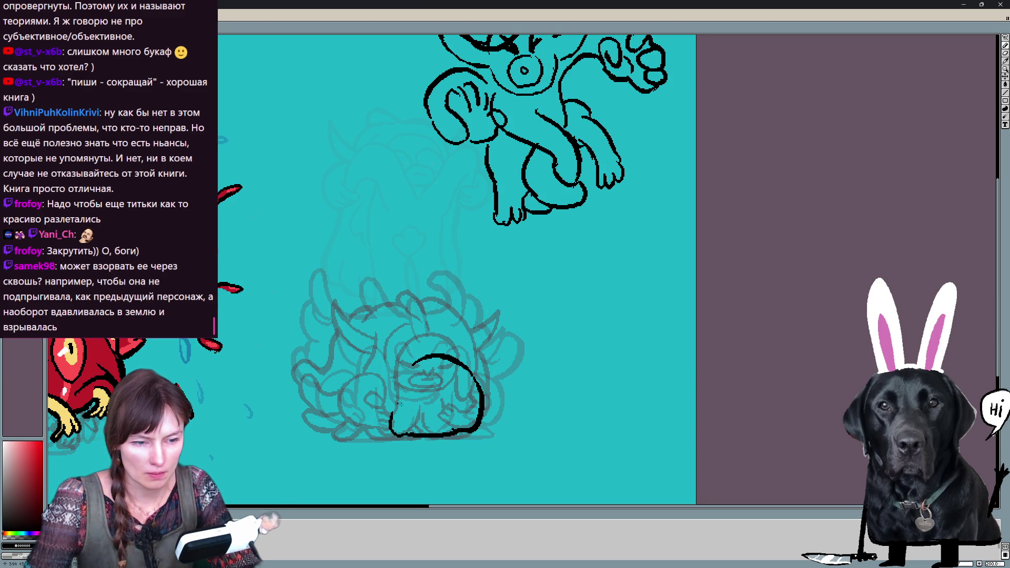
{"action": "mouse_move", "coordinate": [404, 393]}
{"action": "left_mouse_down"}
{"action": "mouse_move", "coordinate": [388, 375]}
{"action": "mouse_move", "coordinate": [382, 315]}
{"action": "left_mouse_up"}
{"action": "left_click_drag", "start_coordinate": [395, 316], "coordinate": [395, 336]}
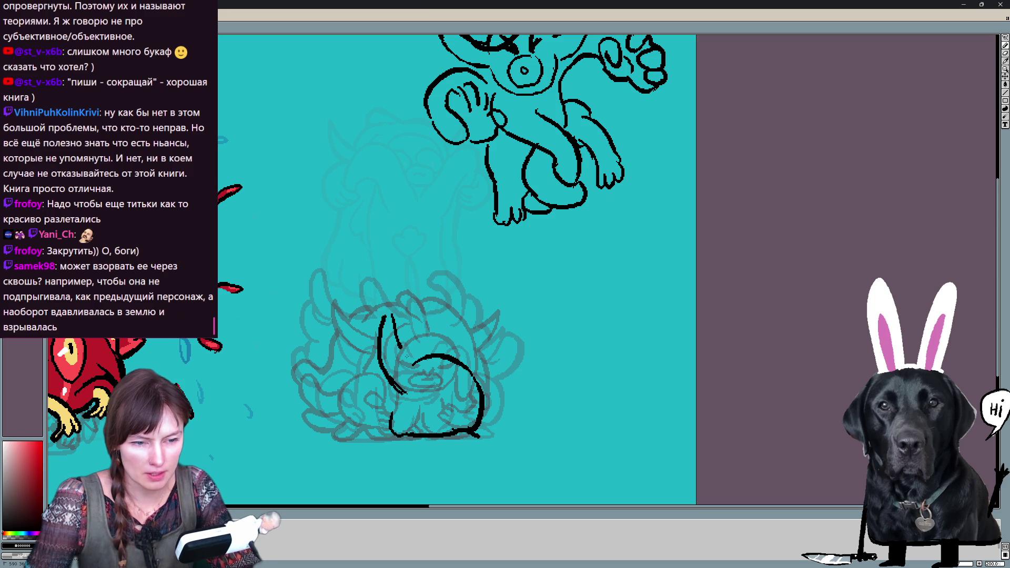
{"action": "mouse_move", "coordinate": [482, 430]}
{"action": "left_mouse_down"}
{"action": "mouse_move", "coordinate": [544, 422]}
{"action": "mouse_move", "coordinate": [485, 405]}
{"action": "left_mouse_up"}
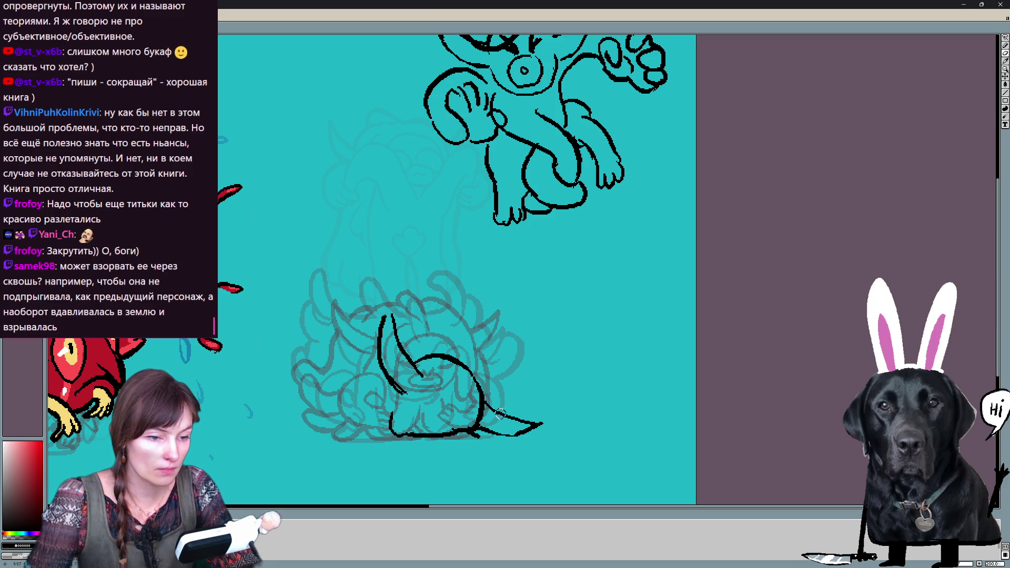
{"action": "left_click_drag", "start_coordinate": [483, 403], "coordinate": [502, 414]}
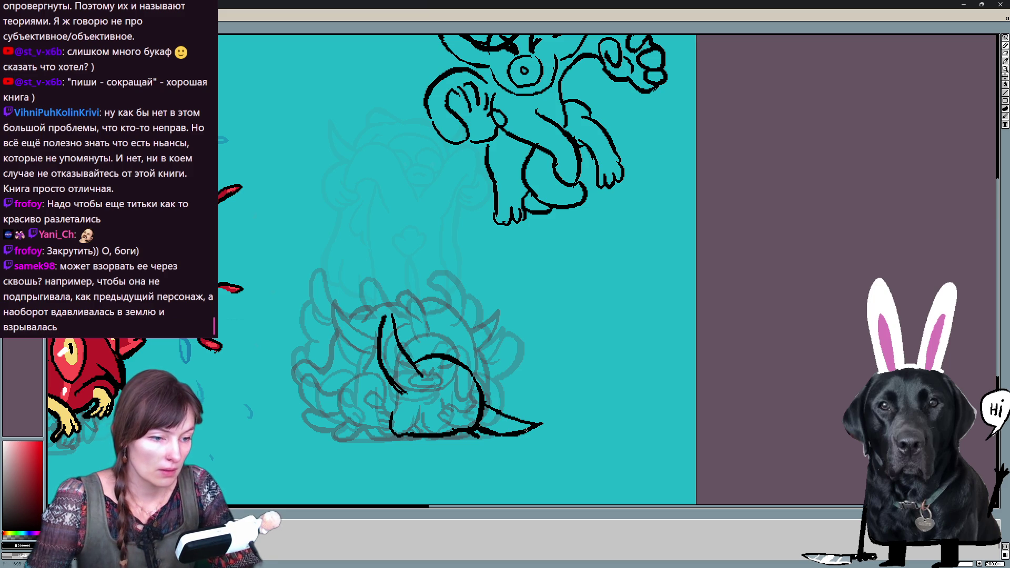
{"action": "key", "text": "ctrl+Tab"}
{"action": "key", "text": "ctrl+Tab"}
Ink the head arc, body outline and lower-left curve on the crouched figure, undoing a stray stroke
{"action": "mouse_move", "coordinate": [460, 421]}
{"action": "left_mouse_down"}
{"action": "mouse_move", "coordinate": [420, 395]}
{"action": "mouse_move", "coordinate": [390, 320]}
{"action": "mouse_move", "coordinate": [439, 314]}
{"action": "mouse_move", "coordinate": [333, 293]}
{"action": "mouse_move", "coordinate": [357, 380]}
{"action": "left_mouse_up"}
{"action": "mouse_move", "coordinate": [432, 278]}
{"action": "left_mouse_down"}
{"action": "mouse_move", "coordinate": [470, 298]}
{"action": "mouse_move", "coordinate": [474, 325]}
{"action": "left_mouse_up"}
{"action": "left_click_drag", "start_coordinate": [480, 333], "coordinate": [494, 381]}
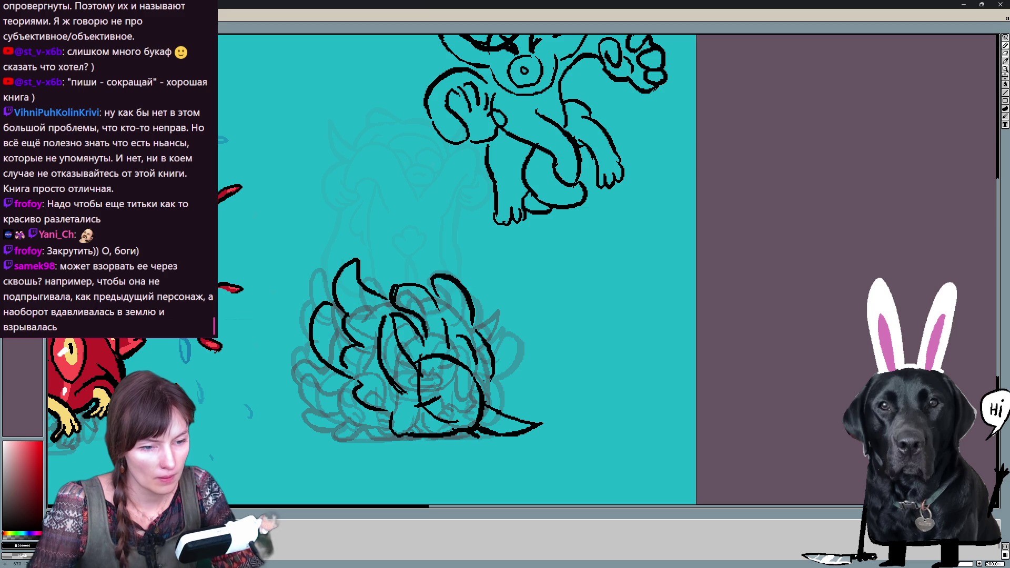
{"action": "left_click_drag", "start_coordinate": [421, 406], "coordinate": [403, 434]}
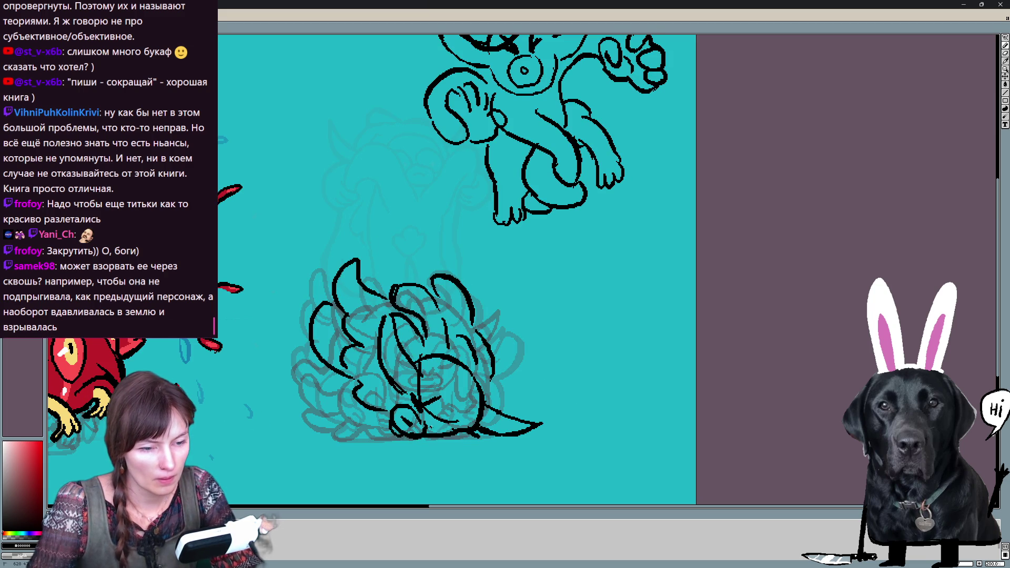
{"action": "key", "text": "ctrl+z"}
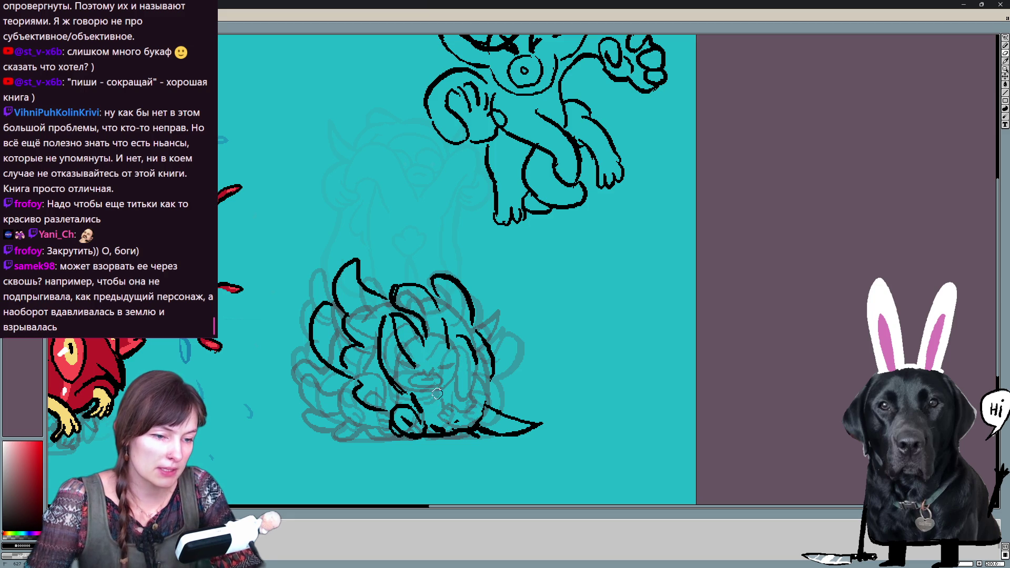
Flip between the coloured frame and the sketch frame to compare
{"action": "key", "text": "Right"}
{"action": "key", "text": "Left"}
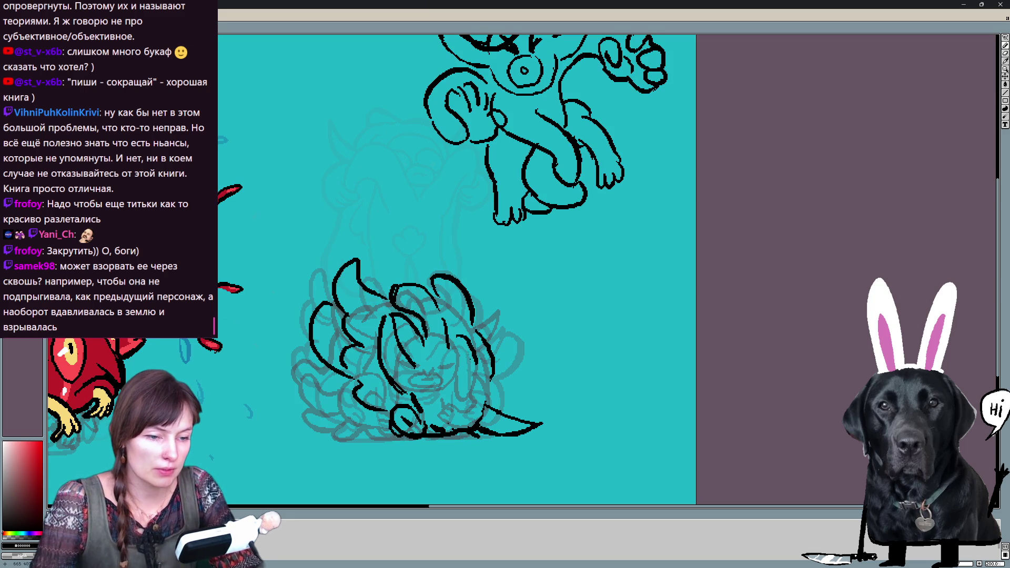
{"action": "key", "text": "Right"}
{"action": "key", "text": "Left"}
Ink the small clawed hand at the lower figure's bottom-left and compare with the red frame
{"action": "left_click_drag", "start_coordinate": [330, 343], "coordinate": [298, 394]}
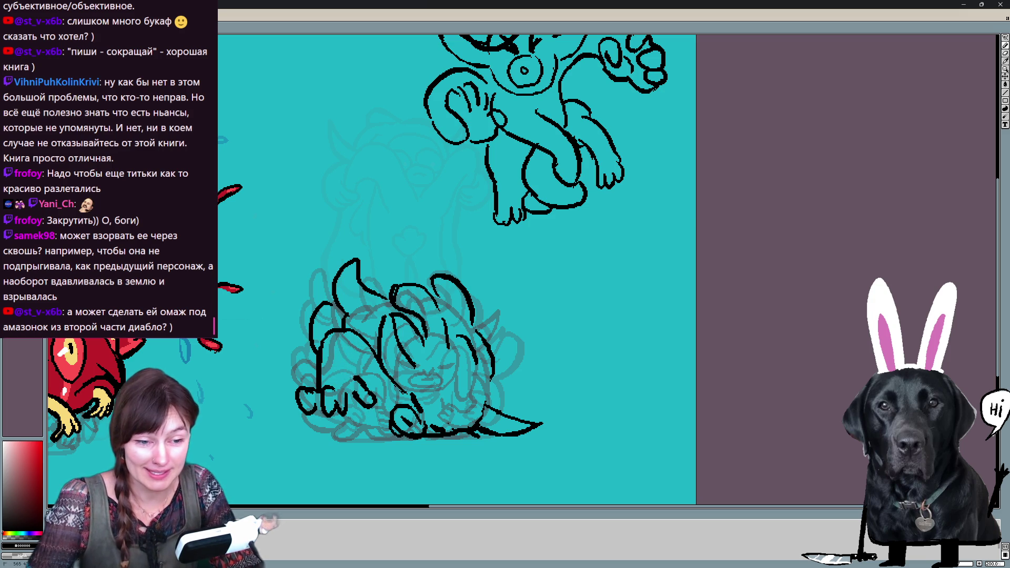
{"action": "left_click_drag", "start_coordinate": [337, 394], "coordinate": [371, 404]}
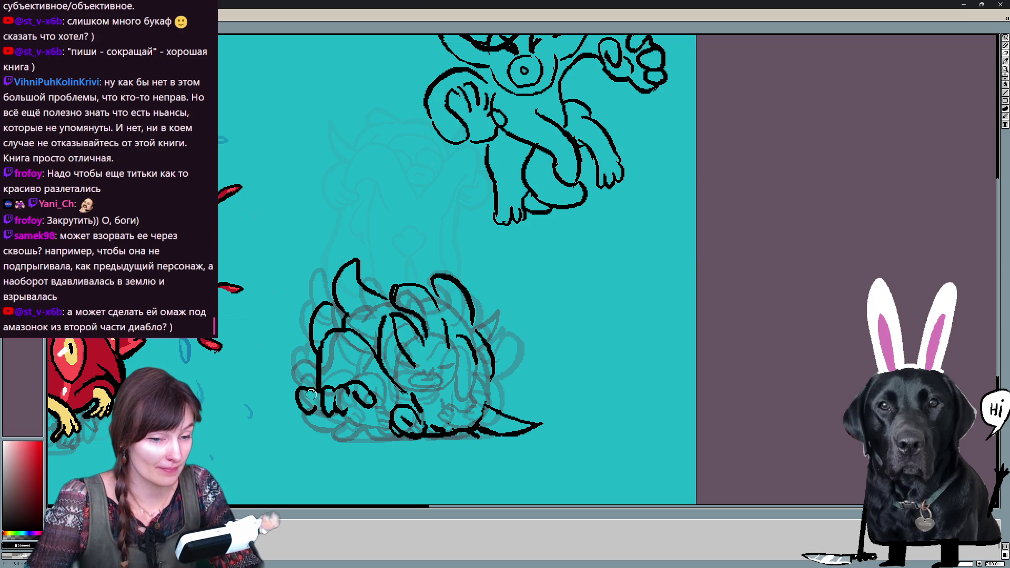
{"action": "key", "text": "Right"}
{"action": "key", "text": "Left"}
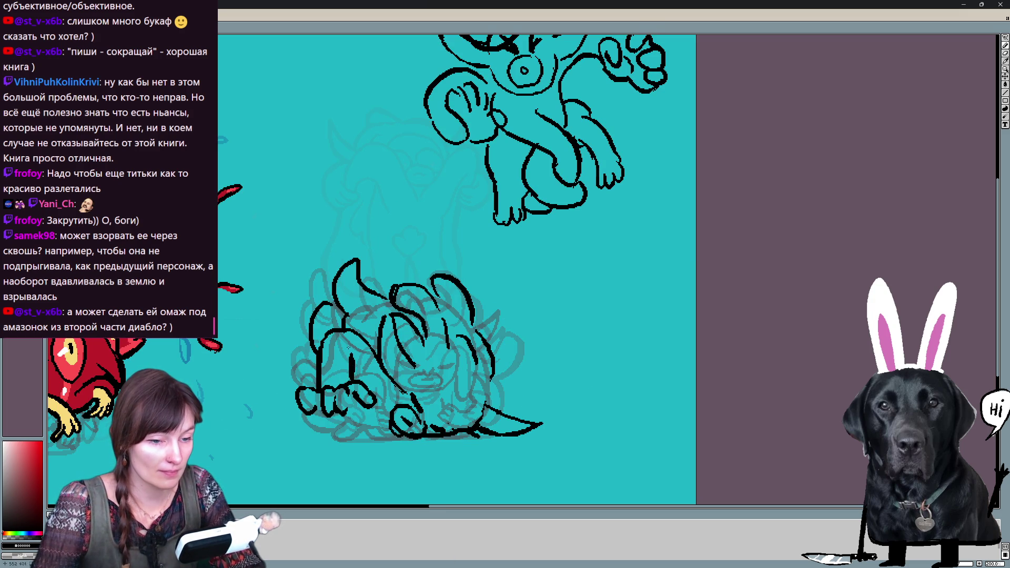
Redraw the line under the figure's base and add a short line across its face
{"action": "key", "text": "ctrl+z"}
{"action": "mouse_move", "coordinate": [347, 405]}
{"action": "left_mouse_down"}
{"action": "mouse_move", "coordinate": [371, 439]}
{"action": "mouse_move", "coordinate": [391, 439]}
{"action": "left_mouse_up"}
{"action": "key", "text": "ctrl+z"}
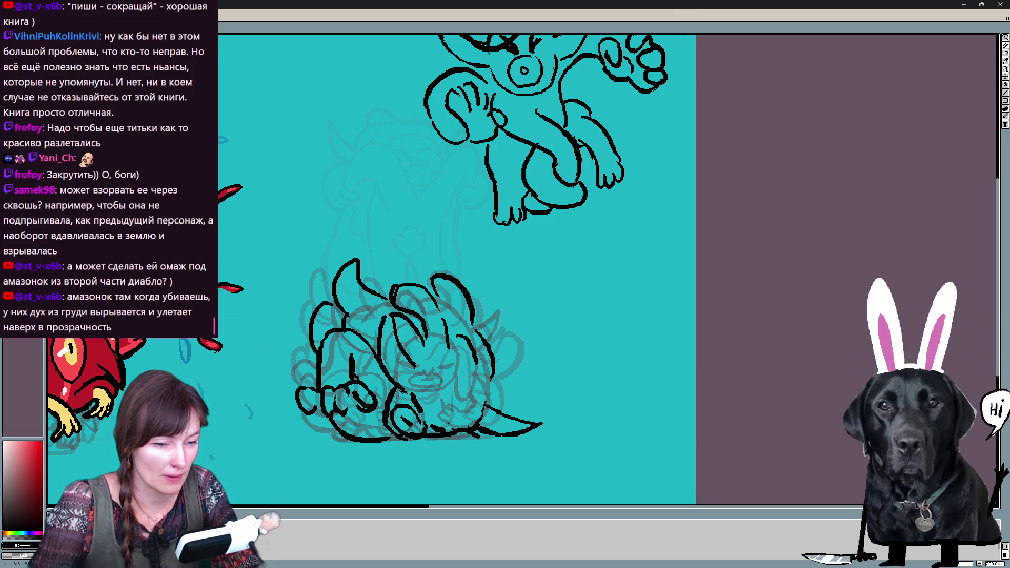
{"action": "left_click_drag", "start_coordinate": [400, 387], "coordinate": [433, 374]}
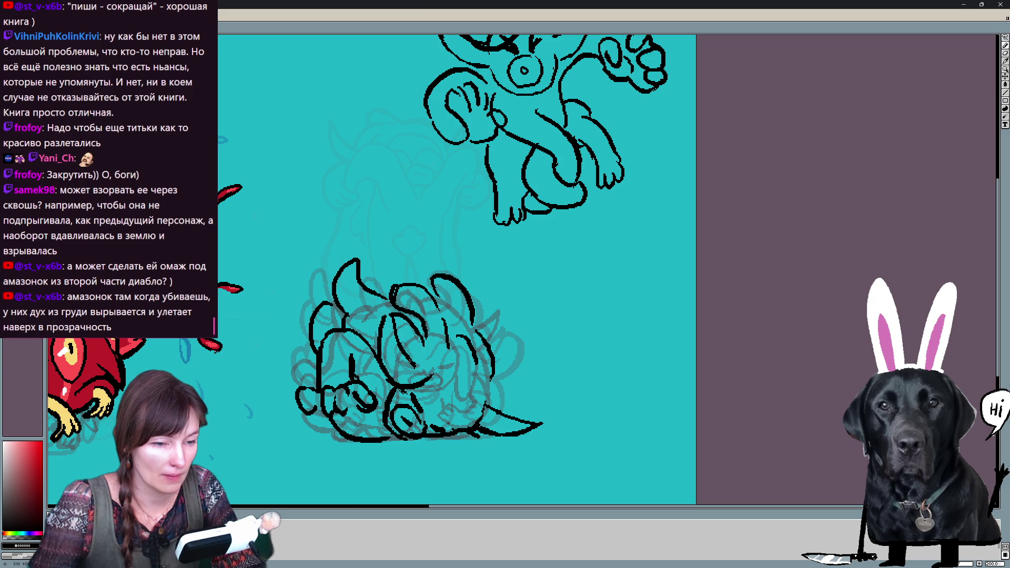
Undo the last stroke and darken the faint marks along the figure's bottom edge
{"action": "mouse_move", "coordinate": [476, 361]}
{"action": "left_mouse_down"}
{"action": "mouse_move", "coordinate": [457, 346]}
{"action": "mouse_move", "coordinate": [479, 352]}
{"action": "left_mouse_up"}
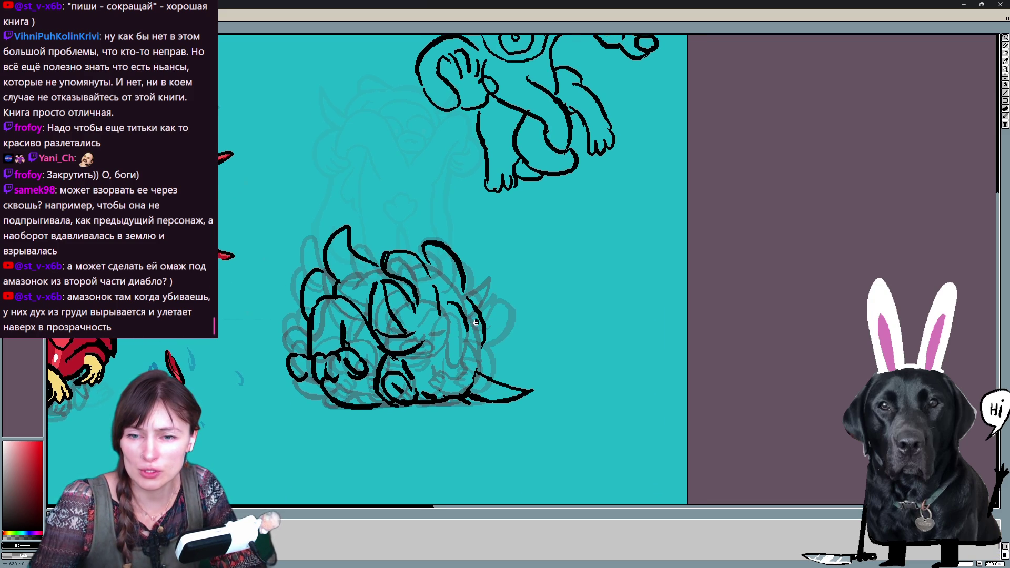
{"action": "left_click_drag", "start_coordinate": [475, 317], "coordinate": [475, 342]}
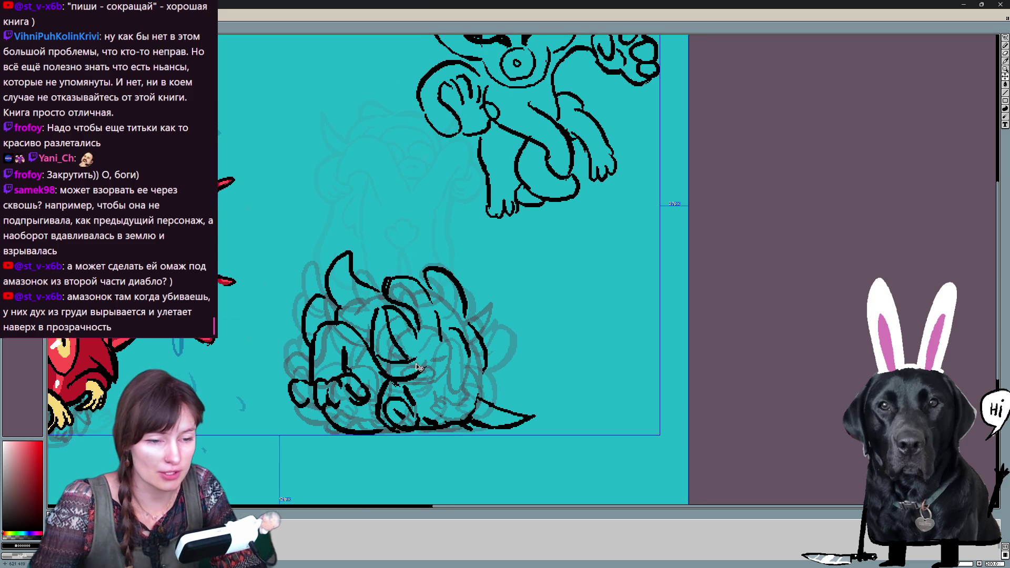
{"action": "key", "text": "ctrl+z"}
{"action": "left_click_drag", "start_coordinate": [418, 387], "coordinate": [466, 431]}
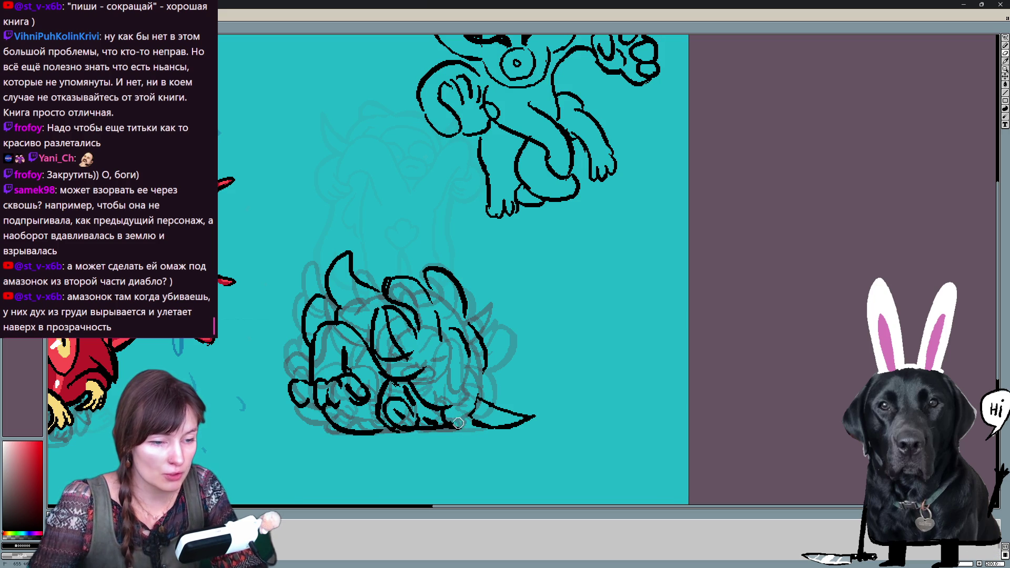
{"action": "mouse_move", "coordinate": [447, 432]}
{"action": "left_mouse_down"}
{"action": "mouse_move", "coordinate": [473, 425]}
{"action": "mouse_move", "coordinate": [500, 357]}
{"action": "mouse_move", "coordinate": [480, 288]}
{"action": "left_mouse_up"}
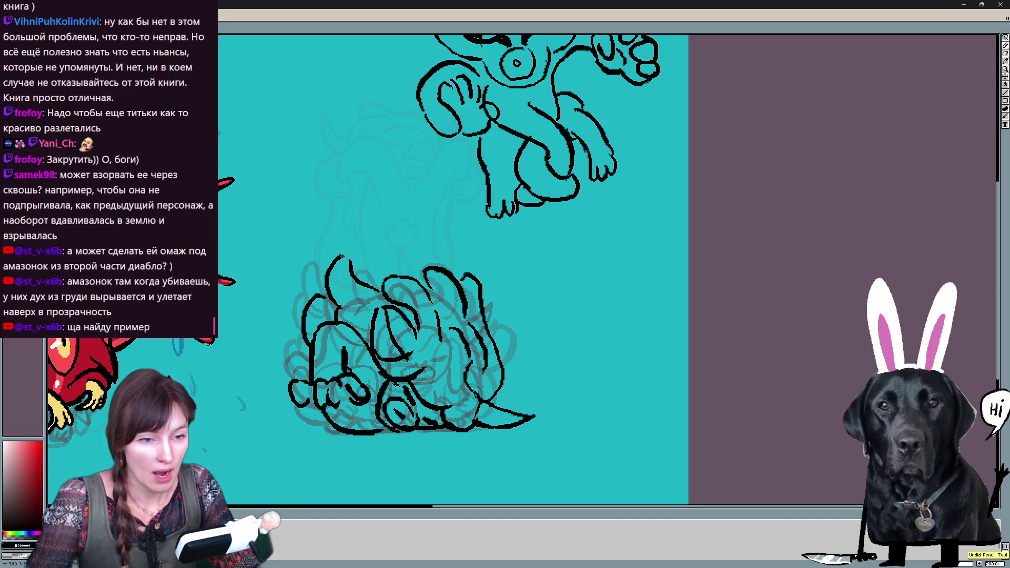
Add a small curl on the figure's top and start an oval for a new figure
{"action": "left_click_drag", "start_coordinate": [354, 261], "coordinate": [342, 286]}
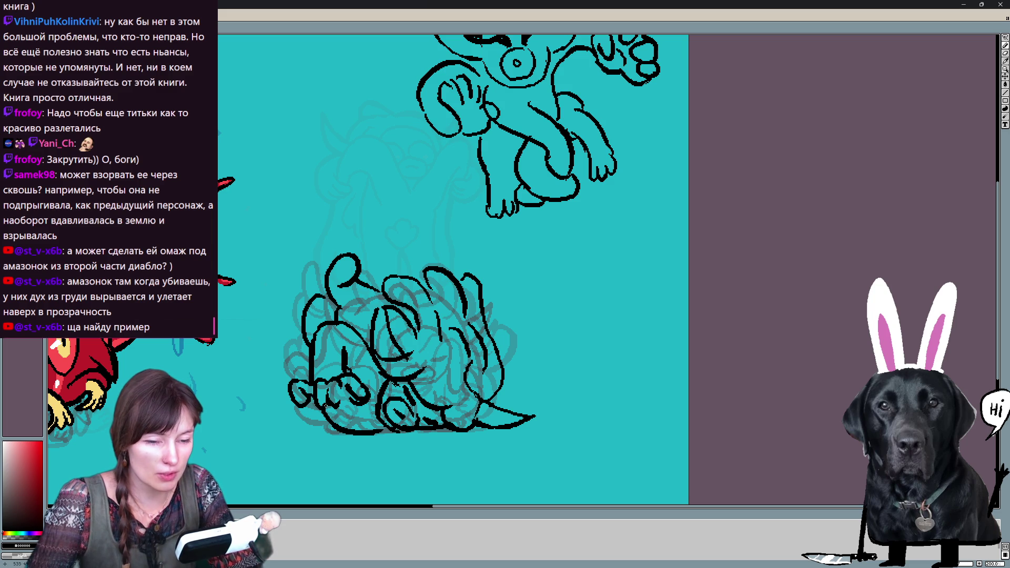
{"action": "left_click_drag", "start_coordinate": [428, 362], "coordinate": [478, 486]}
Rough in the new oval figure with surrounding strokes, hanging lines and a small eye
{"action": "left_click_drag", "start_coordinate": [346, 114], "coordinate": [296, 161]}
{"action": "left_click_drag", "start_coordinate": [324, 188], "coordinate": [380, 175]}
{"action": "mouse_move", "coordinate": [362, 120]}
{"action": "left_mouse_down"}
{"action": "mouse_move", "coordinate": [409, 161]}
{"action": "mouse_move", "coordinate": [436, 221]}
{"action": "left_mouse_up"}
{"action": "left_click_drag", "start_coordinate": [362, 189], "coordinate": [395, 228]}
{"action": "left_click_drag", "start_coordinate": [374, 59], "coordinate": [399, 174]}
{"action": "left_click_drag", "start_coordinate": [399, 84], "coordinate": [414, 173]}
{"action": "left_click_drag", "start_coordinate": [395, 222], "coordinate": [409, 266]}
{"action": "left_click_drag", "start_coordinate": [435, 218], "coordinate": [430, 262]}
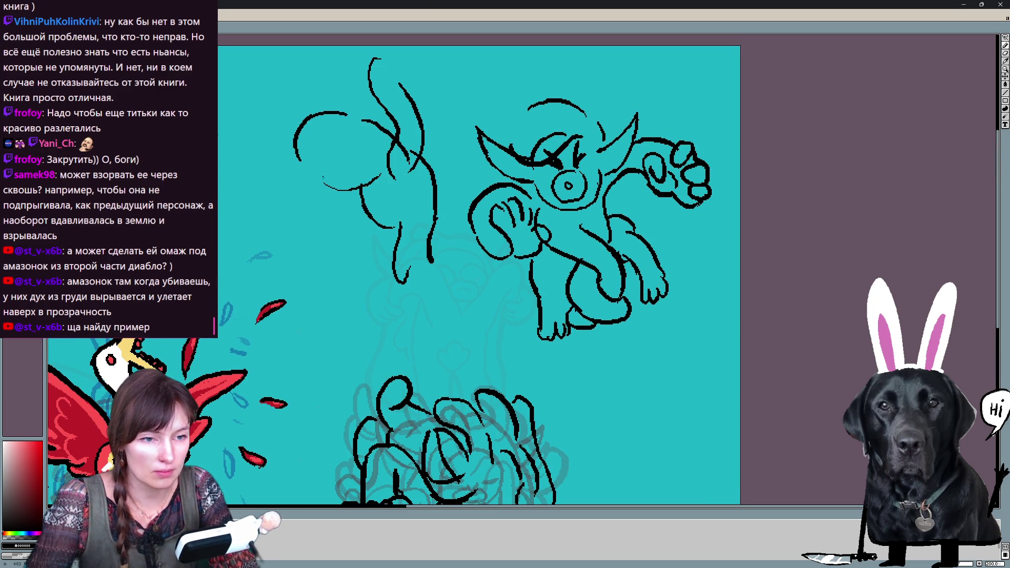
{"action": "left_click_drag", "start_coordinate": [372, 141], "coordinate": [369, 140]}
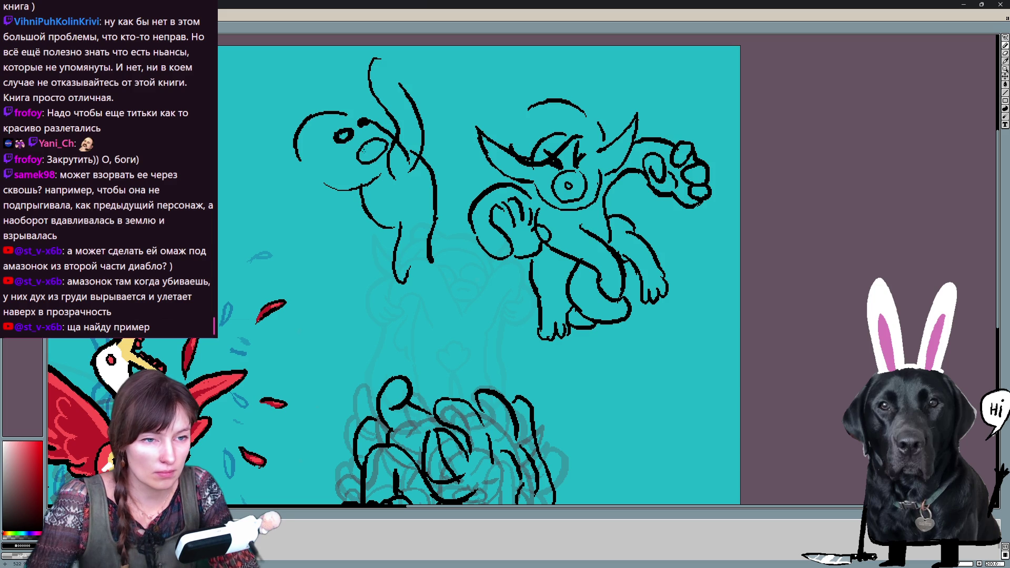
Extend the lower creature's tail to the right and compare with the red frame
{"action": "mouse_move", "coordinate": [364, 273]}
{"action": "left_mouse_down"}
{"action": "mouse_move", "coordinate": [400, 352]}
{"action": "mouse_move", "coordinate": [361, 230]}
{"action": "mouse_move", "coordinate": [384, 214]}
{"action": "left_mouse_up"}
{"action": "mouse_move", "coordinate": [494, 322]}
{"action": "left_mouse_down"}
{"action": "mouse_move", "coordinate": [507, 400]}
{"action": "mouse_move", "coordinate": [532, 314]}
{"action": "left_mouse_up"}
{"action": "left_click_drag", "start_coordinate": [506, 431], "coordinate": [565, 422]}
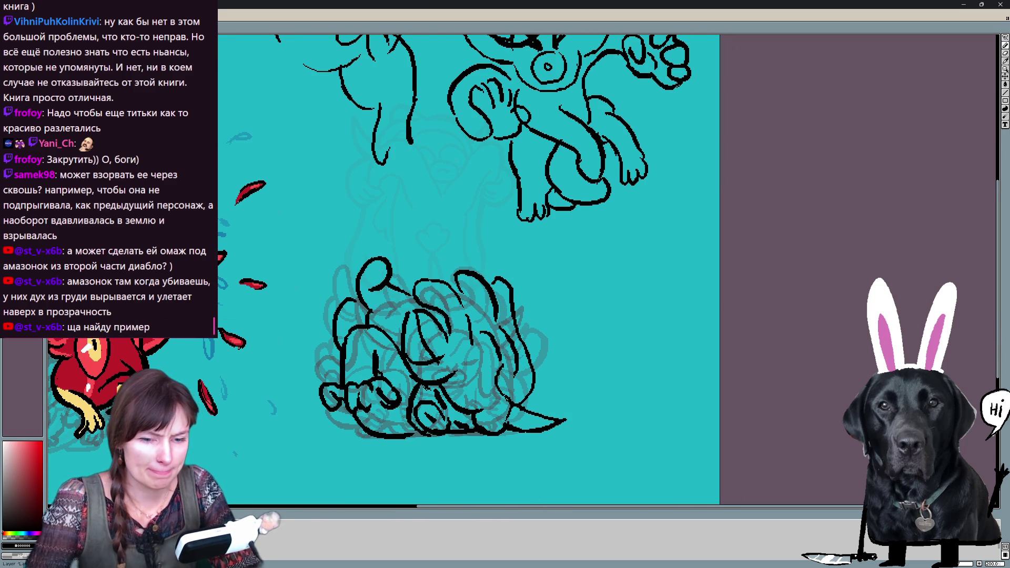
{"action": "key", "text": "Right"}
{"action": "key", "text": "Left"}
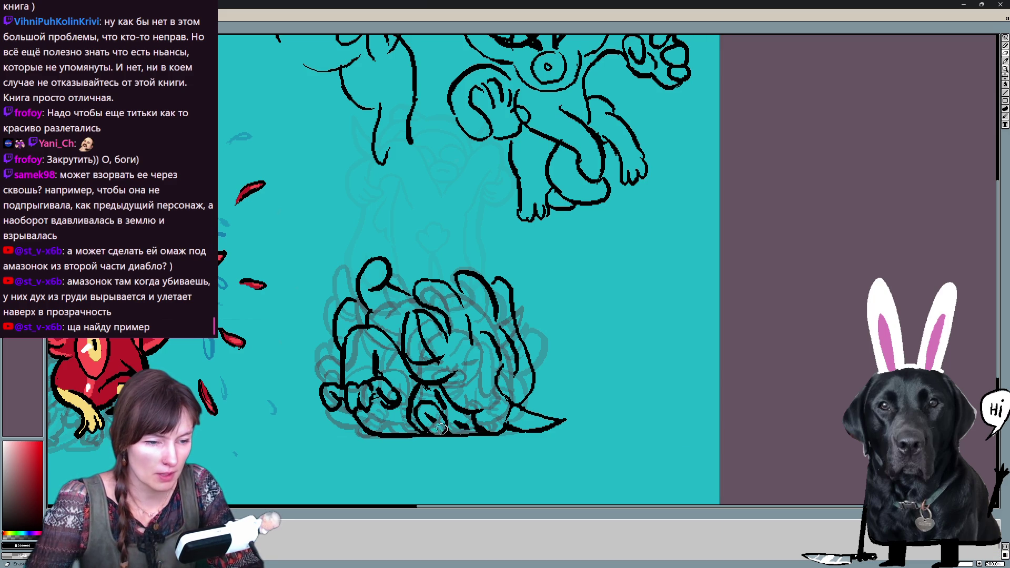
Ink a short base stroke, leaf-shaped lines and a curved line inside the lower figure
{"action": "left_click_drag", "start_coordinate": [441, 433], "coordinate": [430, 415]}
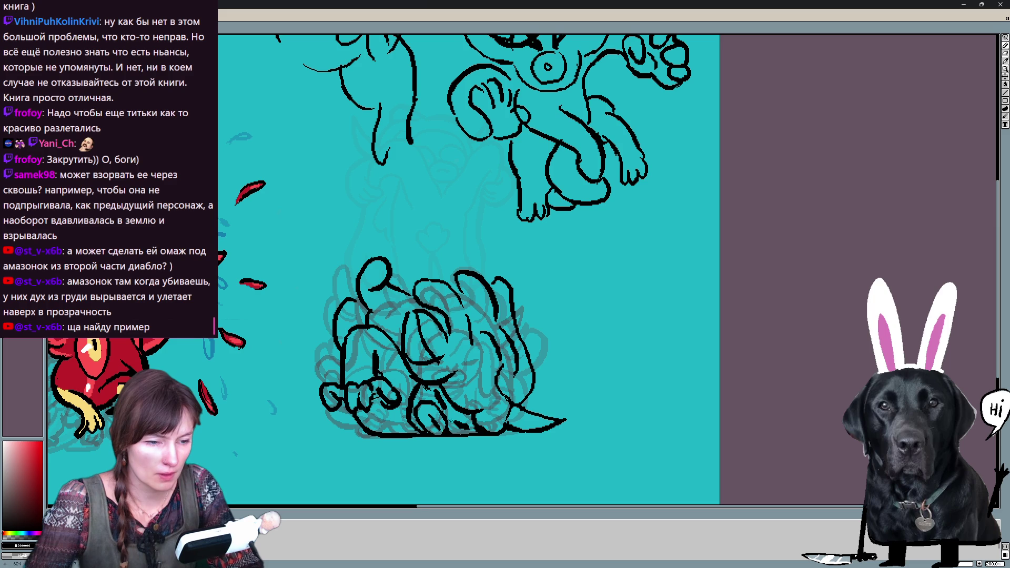
{"action": "scroll", "coordinate": [512, 384], "scroll_direction": "right", "scroll_amount": 1}
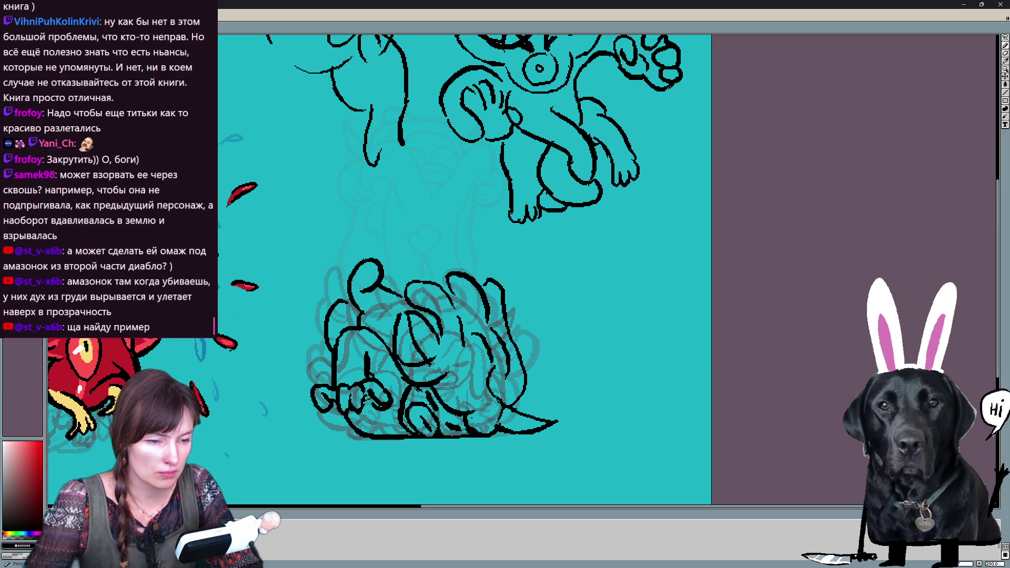
{"action": "scroll", "coordinate": [526, 425], "scroll_direction": "up", "scroll_amount": 1}
{"action": "scroll", "coordinate": [527, 425], "scroll_direction": "left", "scroll_amount": 1}
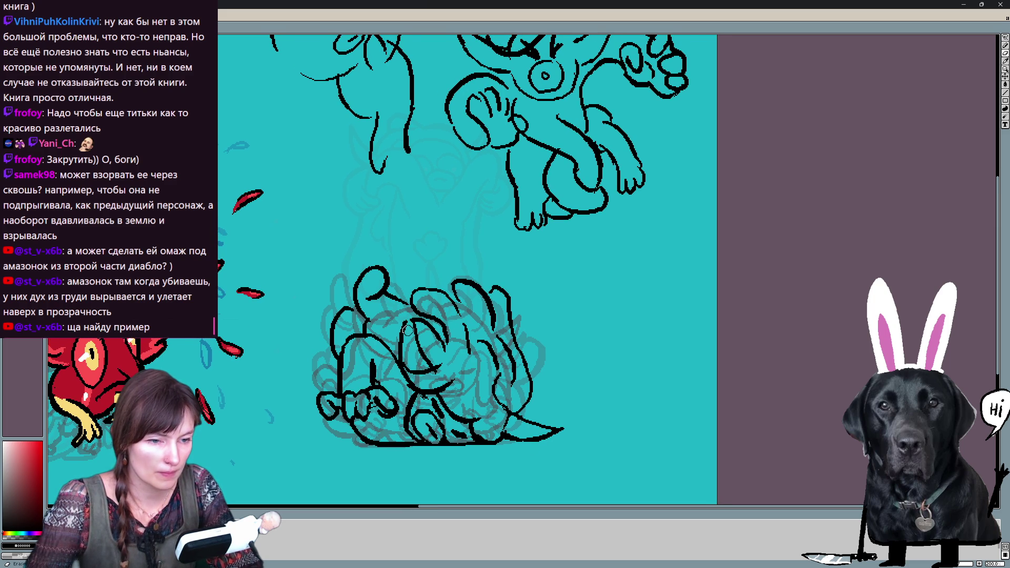
{"action": "mouse_move", "coordinate": [412, 316]}
{"action": "left_mouse_down"}
{"action": "mouse_move", "coordinate": [422, 369]}
{"action": "mouse_move", "coordinate": [439, 366]}
{"action": "mouse_move", "coordinate": [418, 373]}
{"action": "mouse_move", "coordinate": [440, 366]}
{"action": "left_mouse_up"}
{"action": "key", "text": "ctrl+z"}
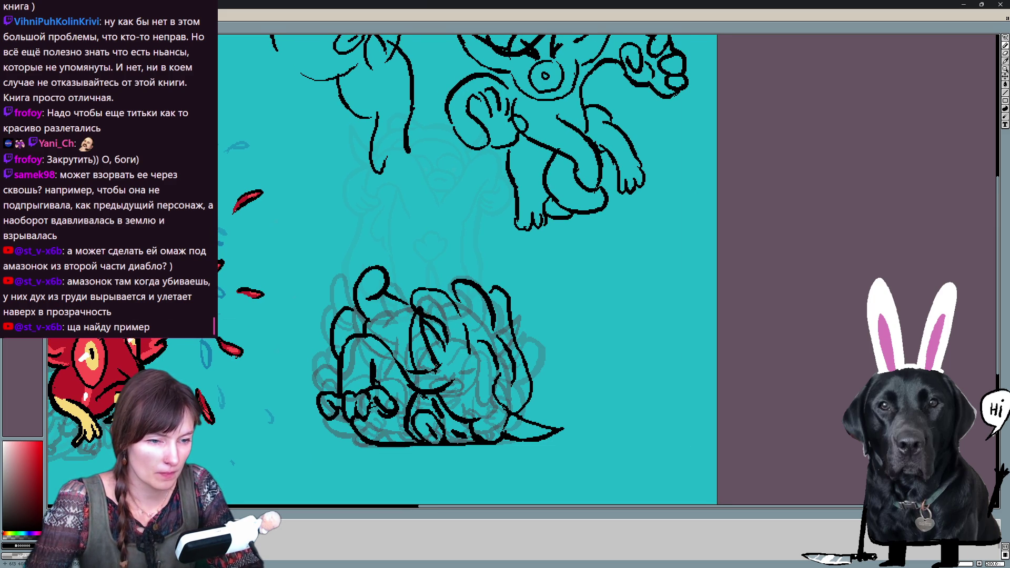
{"action": "left_click_drag", "start_coordinate": [397, 312], "coordinate": [383, 339]}
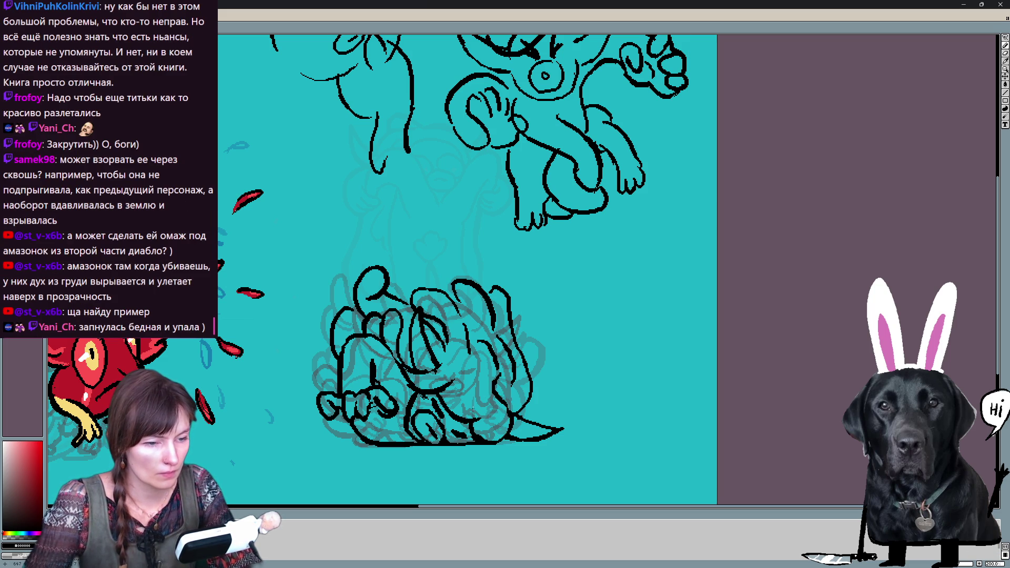
{"action": "left_click_drag", "start_coordinate": [518, 350], "coordinate": [489, 304]}
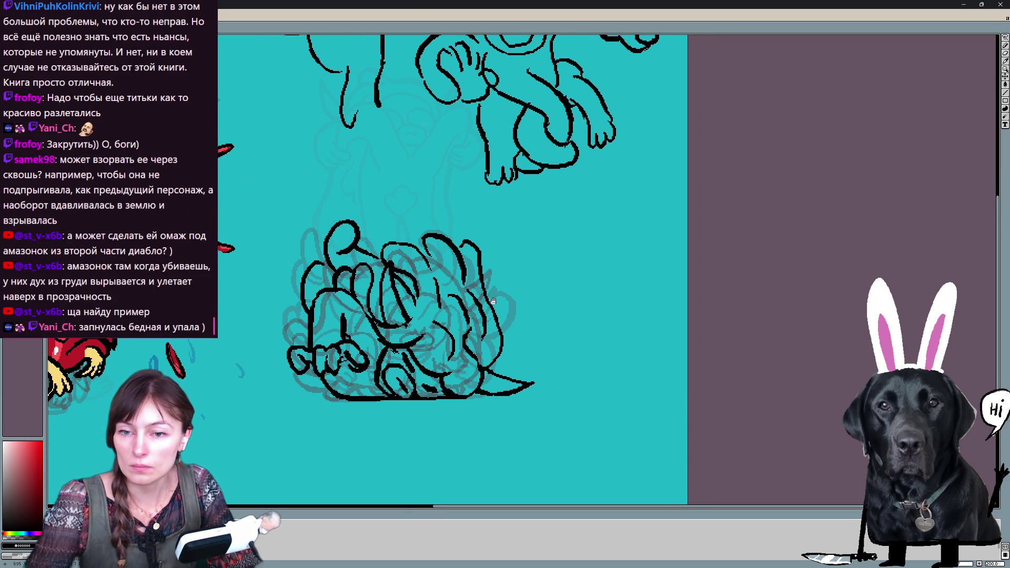
Hide the black ink layer and toggle it repeatedly against the grey sketch to check the lines
{"action": "key", "text": "Delete"}
{"action": "left_click_drag", "start_coordinate": [521, 256], "coordinate": [561, 318]}
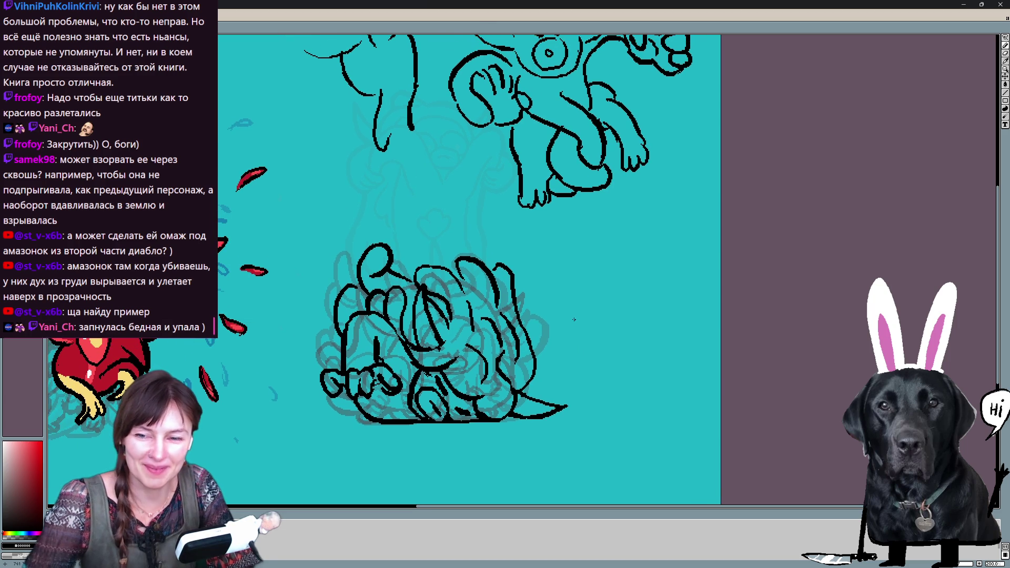
{"action": "key", "text": "ctrl+z"}
{"action": "key", "text": "ctrl+y"}
{"action": "key", "text": "ctrl+z"}
{"action": "key", "text": "ctrl+y"}
{"action": "key", "text": "ctrl+z"}
{"action": "key", "text": "ctrl+y"}
{"action": "key", "text": "ctrl+z"}
{"action": "key", "text": "ctrl+y"}
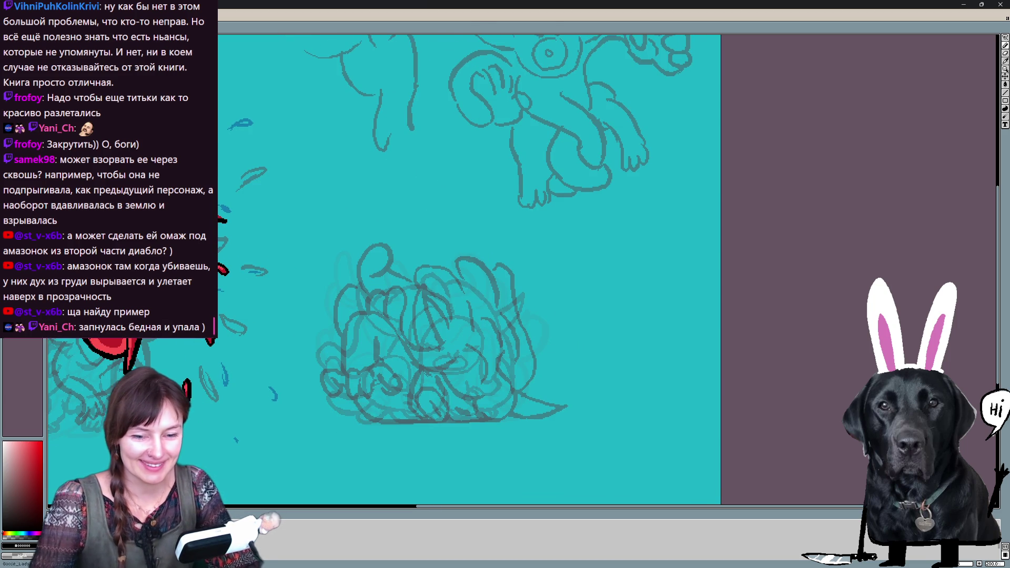
Turn off onion skin and ink the looping body outline of the crumpled creature, undoing unwanted strokes
{"action": "key", "text": "F3"}
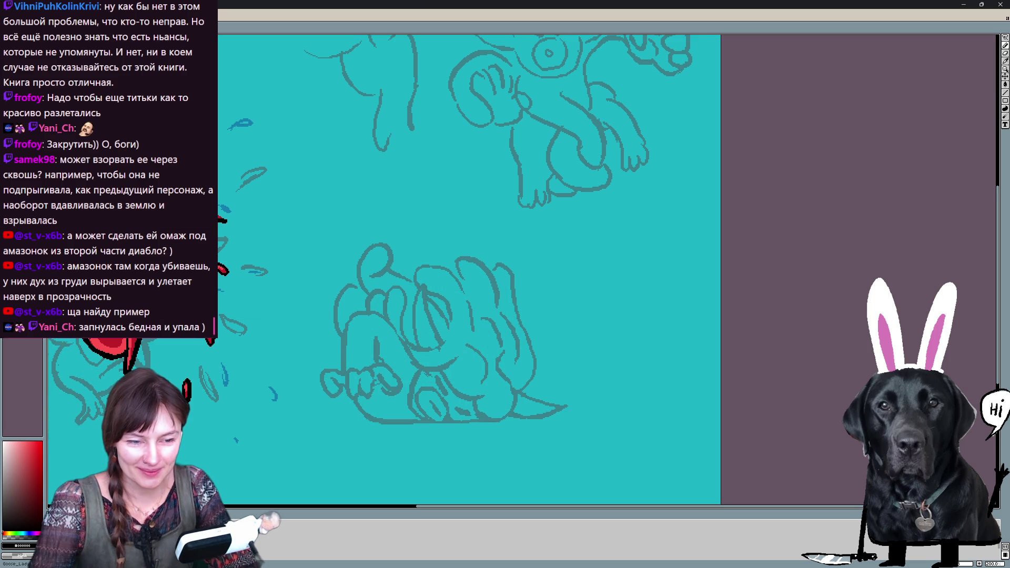
{"action": "mouse_move", "coordinate": [413, 410]}
{"action": "left_mouse_down"}
{"action": "mouse_move", "coordinate": [457, 377]}
{"action": "mouse_move", "coordinate": [450, 420]}
{"action": "mouse_move", "coordinate": [435, 413]}
{"action": "left_mouse_up"}
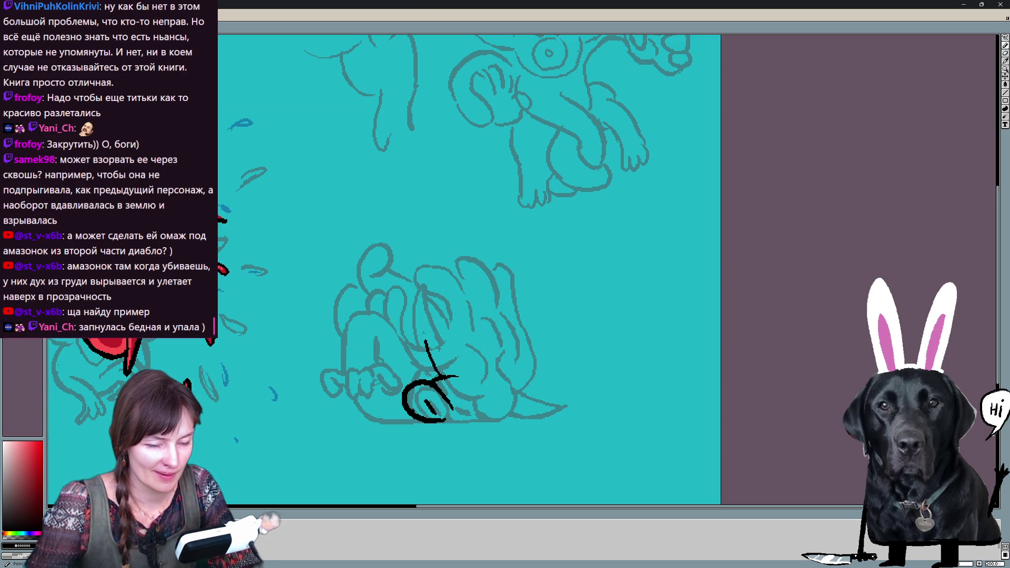
{"action": "mouse_move", "coordinate": [424, 378]}
{"action": "left_mouse_down"}
{"action": "mouse_move", "coordinate": [442, 316]}
{"action": "mouse_move", "coordinate": [451, 369]}
{"action": "left_mouse_up"}
{"action": "left_click_drag", "start_coordinate": [469, 340], "coordinate": [494, 376]}
{"action": "key", "text": "ctrl+z"}
{"action": "mouse_move", "coordinate": [513, 422]}
{"action": "left_mouse_down"}
{"action": "mouse_move", "coordinate": [545, 365]}
{"action": "mouse_move", "coordinate": [460, 337]}
{"action": "mouse_move", "coordinate": [515, 378]}
{"action": "left_mouse_up"}
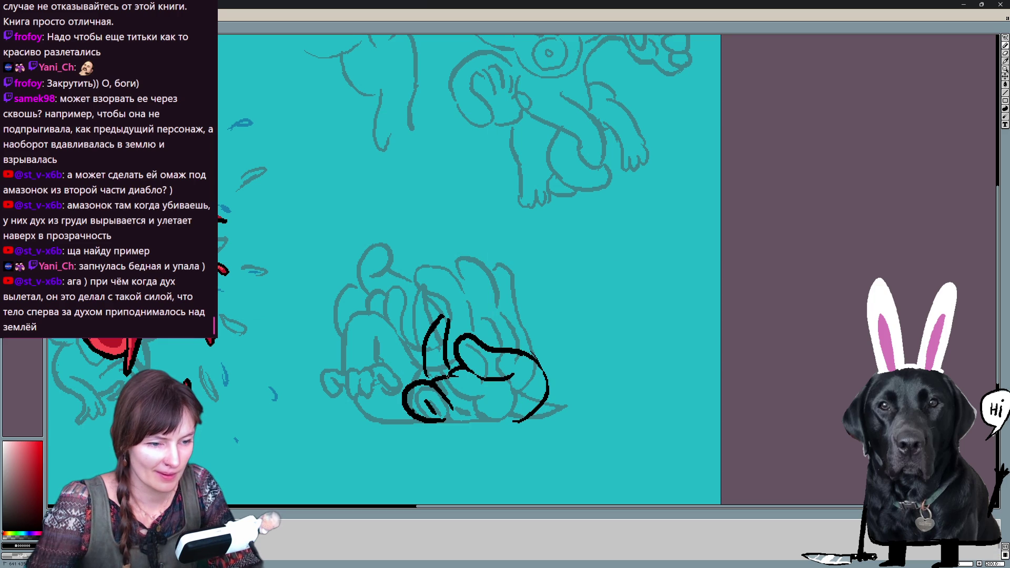
{"action": "left_click_drag", "start_coordinate": [448, 383], "coordinate": [510, 408]}
{"action": "left_click_drag", "start_coordinate": [423, 341], "coordinate": [424, 374]}
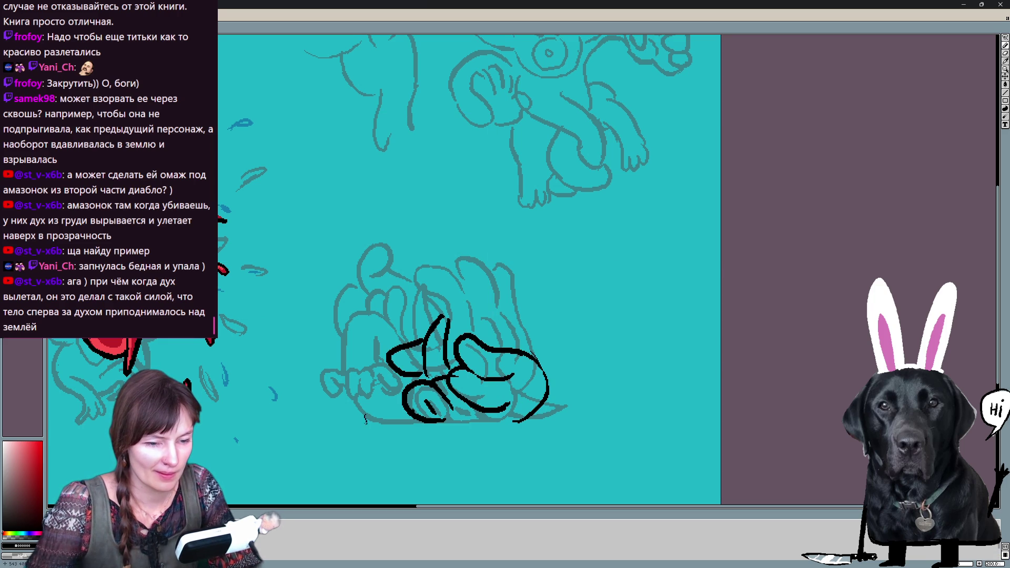
{"action": "mouse_move", "coordinate": [332, 406]}
{"action": "left_mouse_down"}
{"action": "mouse_move", "coordinate": [340, 424]}
{"action": "mouse_move", "coordinate": [385, 420]}
{"action": "mouse_move", "coordinate": [388, 353]}
{"action": "mouse_move", "coordinate": [398, 411]}
{"action": "left_mouse_up"}
{"action": "key", "text": "ctrl+z"}
{"action": "key", "text": "ctrl+z"}
Ink the tall pointed horn with a thicker left edge and rounded looped strokes beside it
{"action": "mouse_move", "coordinate": [424, 377]}
{"action": "left_mouse_down"}
{"action": "mouse_move", "coordinate": [441, 308]}
{"action": "mouse_move", "coordinate": [454, 368]}
{"action": "left_mouse_up"}
{"action": "key", "text": "ctrl+z"}
{"action": "mouse_move", "coordinate": [441, 305]}
{"action": "left_mouse_down"}
{"action": "mouse_move", "coordinate": [448, 368]}
{"action": "mouse_move", "coordinate": [441, 306]}
{"action": "left_mouse_up"}
{"action": "left_click_drag", "start_coordinate": [426, 343], "coordinate": [443, 304]}
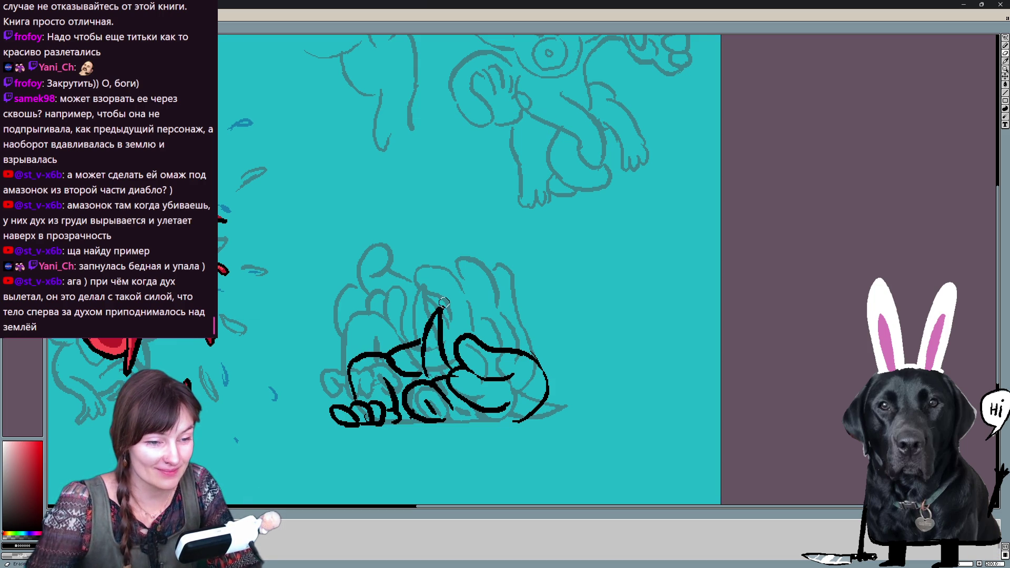
{"action": "left_click_drag", "start_coordinate": [420, 343], "coordinate": [397, 352]}
{"action": "left_click_drag", "start_coordinate": [397, 316], "coordinate": [406, 358]}
{"action": "mouse_move", "coordinate": [412, 319]}
{"action": "left_mouse_down"}
{"action": "mouse_move", "coordinate": [423, 339]}
{"action": "mouse_move", "coordinate": [425, 308]}
{"action": "left_mouse_up"}
{"action": "key", "text": "ctrl+z"}
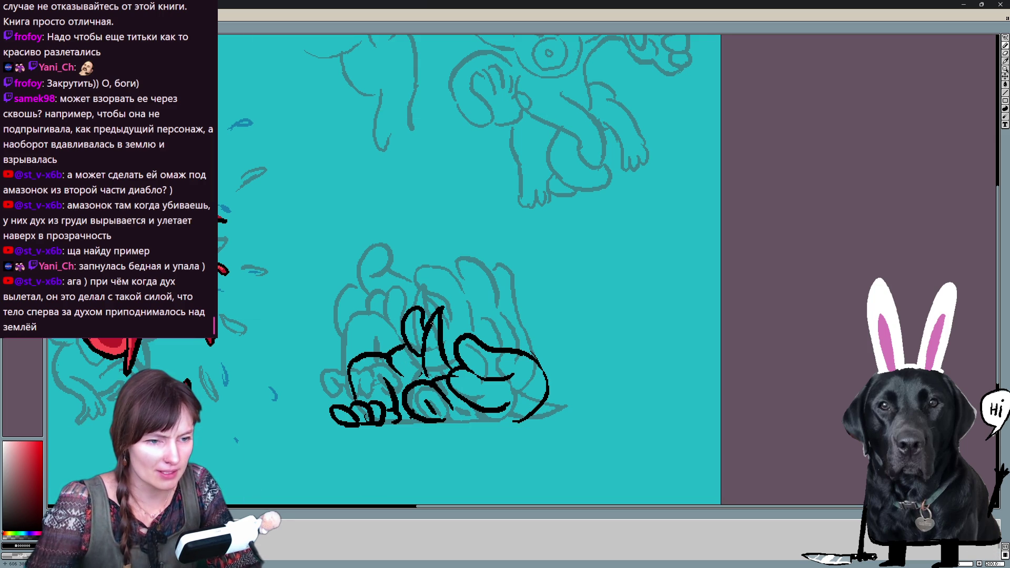
{"action": "mouse_move", "coordinate": [441, 341]}
{"action": "left_mouse_down"}
{"action": "mouse_move", "coordinate": [459, 316]}
{"action": "mouse_move", "coordinate": [456, 343]}
{"action": "left_mouse_up"}
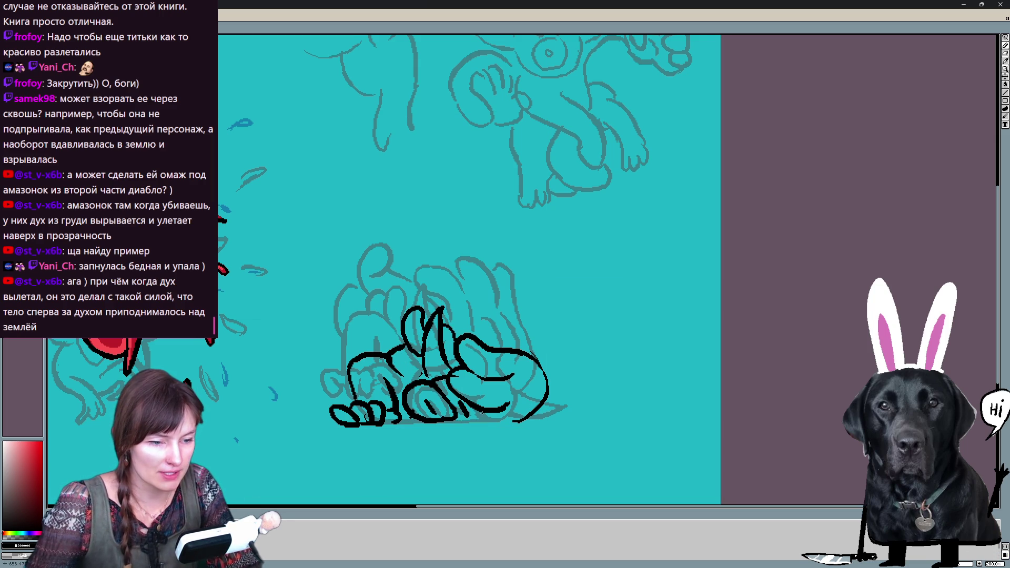
Fix the ground line, add the left body stroke and a small curl, then play through the frames
{"action": "left_click_drag", "start_coordinate": [470, 411], "coordinate": [516, 418]}
{"action": "key", "text": "ctrl+z"}
{"action": "key", "text": "ctrl+z"}
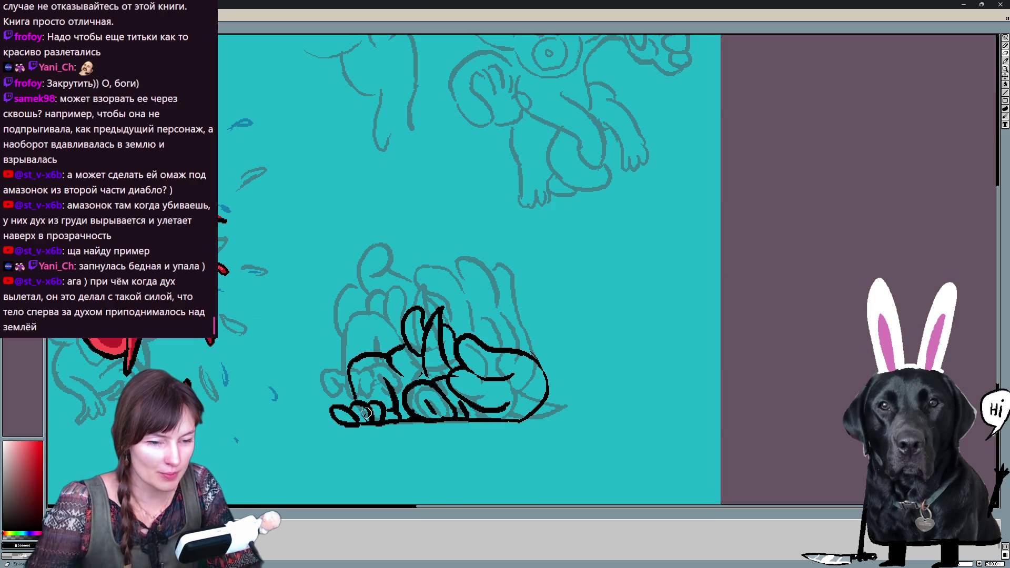
{"action": "left_click_drag", "start_coordinate": [351, 394], "coordinate": [348, 371]}
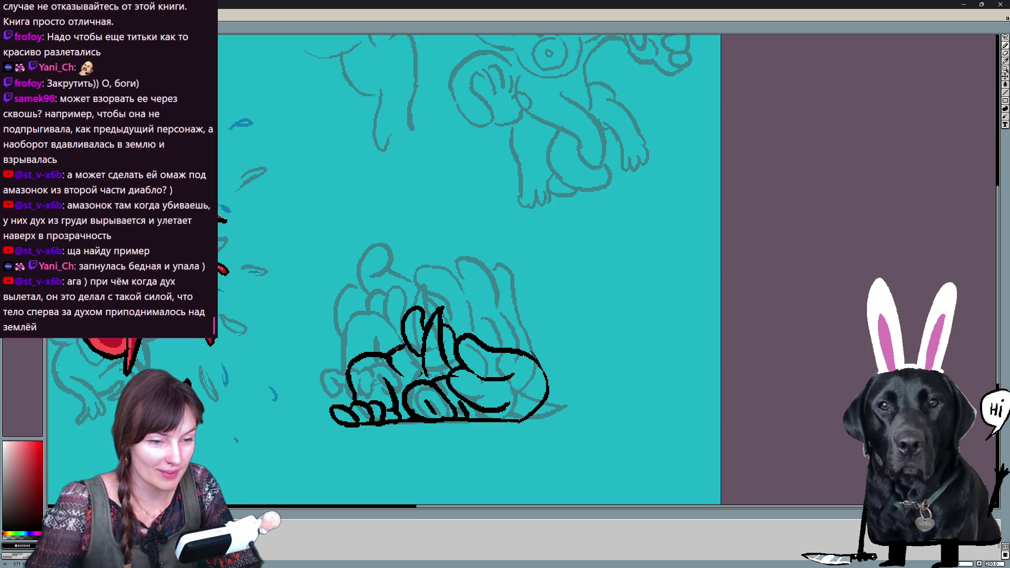
{"action": "left_click_drag", "start_coordinate": [399, 349], "coordinate": [387, 332]}
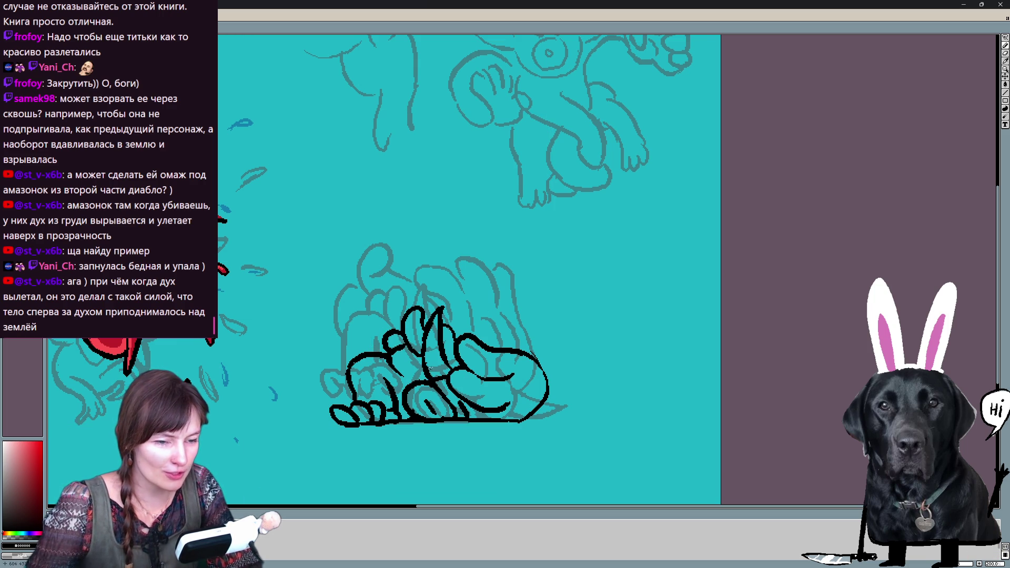
{"action": "key", "text": "Left"}
{"action": "key", "text": "Right"}
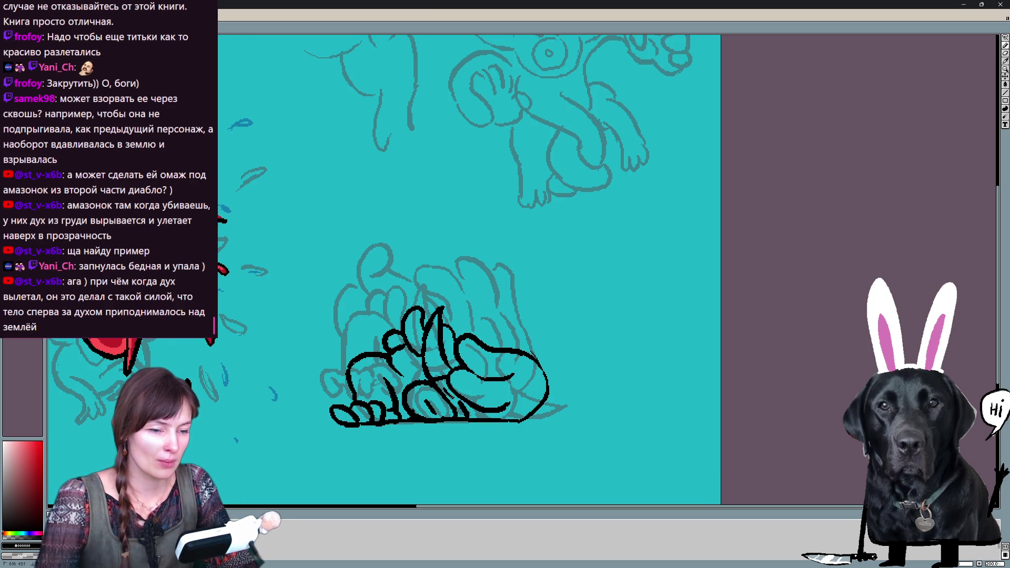
{"action": "key", "text": "space"}
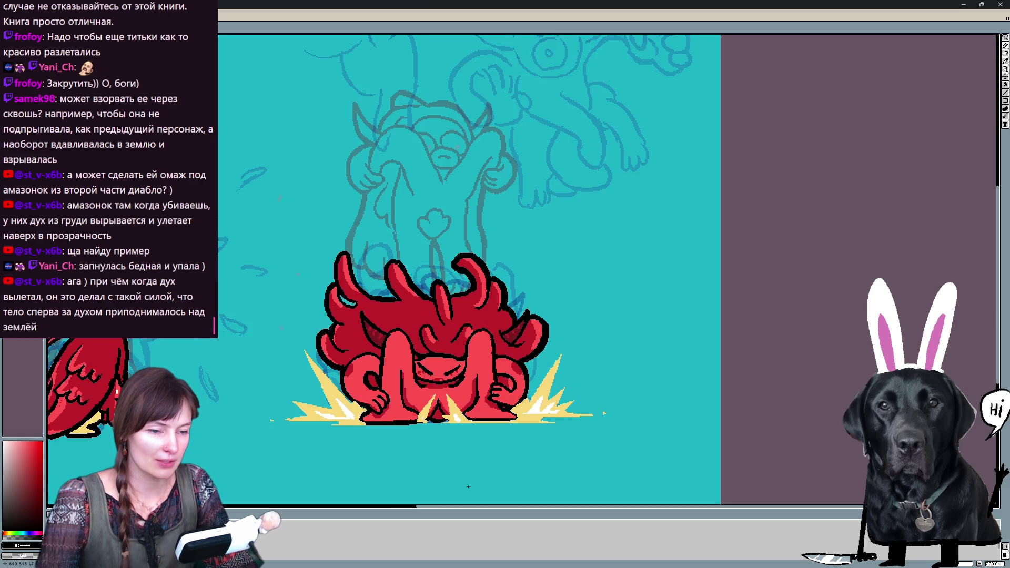
On the next frame, replace the small arc with a taller arc and inner strokes
{"action": "key", "text": "Right"}
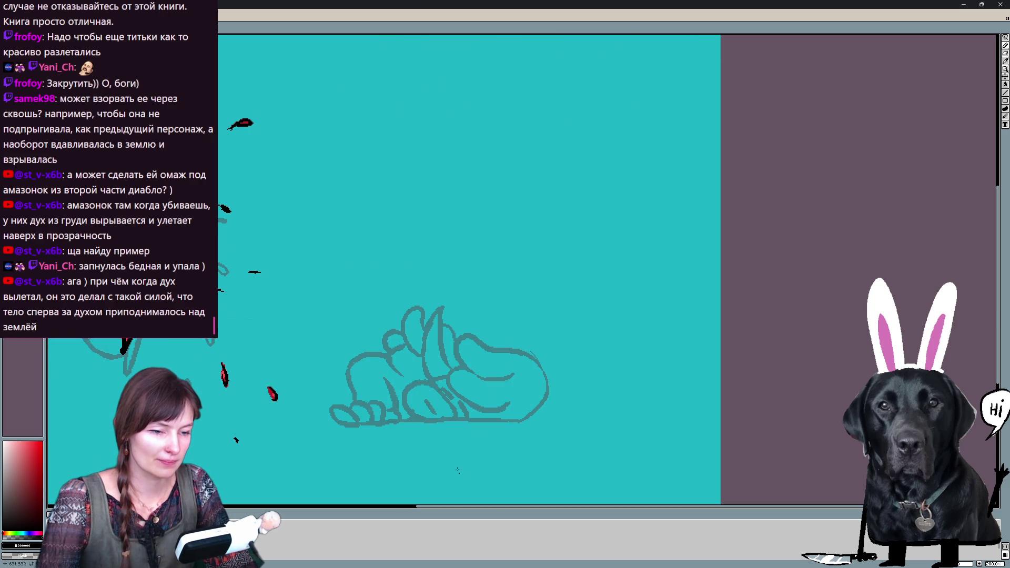
{"action": "key", "text": "ctrl+z"}
{"action": "mouse_move", "coordinate": [418, 412]}
{"action": "left_mouse_down"}
{"action": "mouse_move", "coordinate": [452, 379]}
{"action": "mouse_move", "coordinate": [456, 416]}
{"action": "mouse_move", "coordinate": [439, 419]}
{"action": "mouse_move", "coordinate": [462, 386]}
{"action": "mouse_move", "coordinate": [513, 411]}
{"action": "left_mouse_up"}
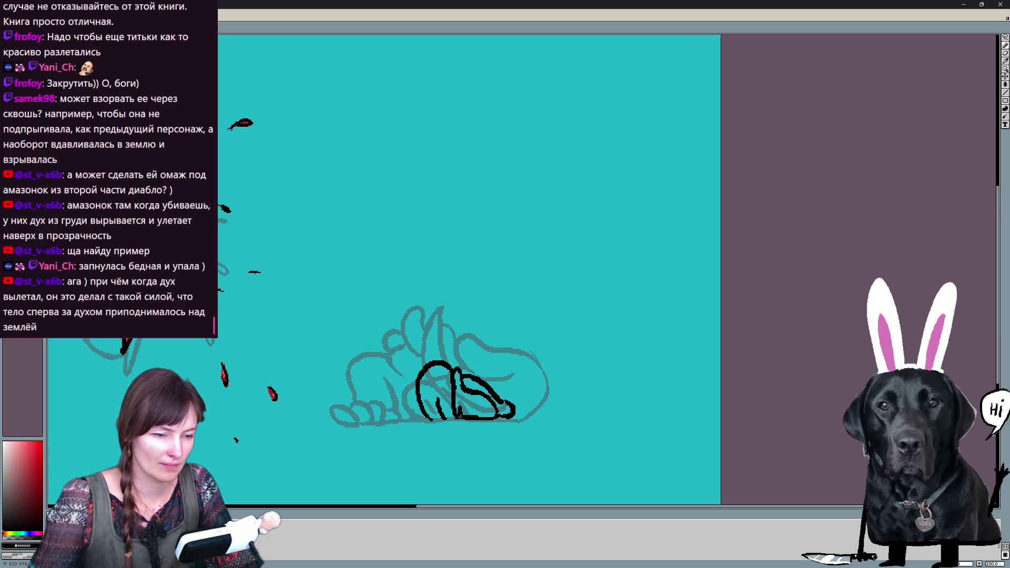
Ink an arc over the flattened figure's head, then switch frames to review
{"action": "mouse_move", "coordinate": [410, 384]}
{"action": "left_mouse_down"}
{"action": "mouse_move", "coordinate": [375, 407]}
{"action": "mouse_move", "coordinate": [411, 420]}
{"action": "mouse_move", "coordinate": [401, 402]}
{"action": "mouse_move", "coordinate": [415, 404]}
{"action": "mouse_move", "coordinate": [415, 381]}
{"action": "left_mouse_up"}
{"action": "key", "text": "ctrl+z"}
{"action": "key", "text": "ctrl+z"}
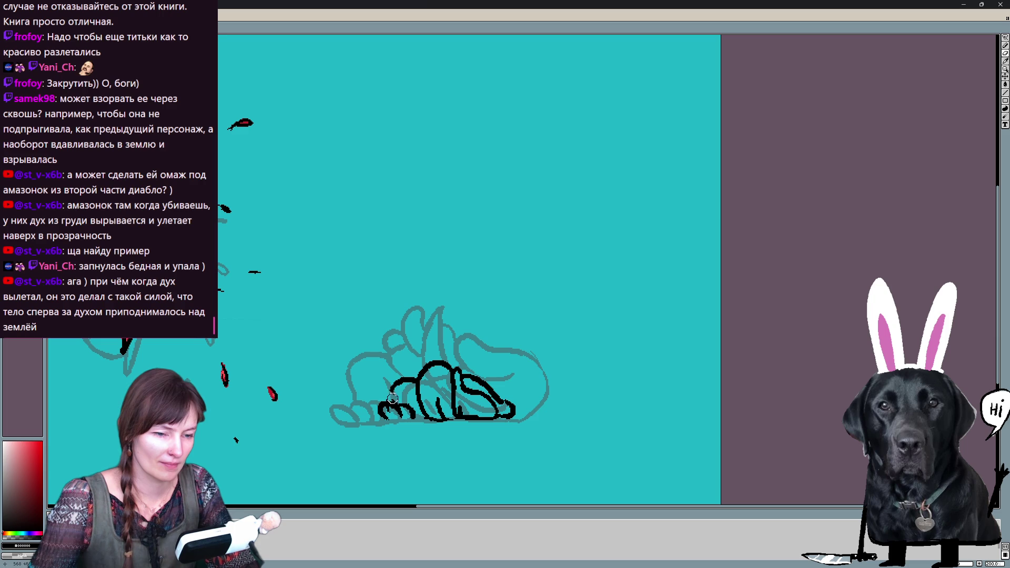
{"action": "left_click_drag", "start_coordinate": [409, 381], "coordinate": [448, 363]}
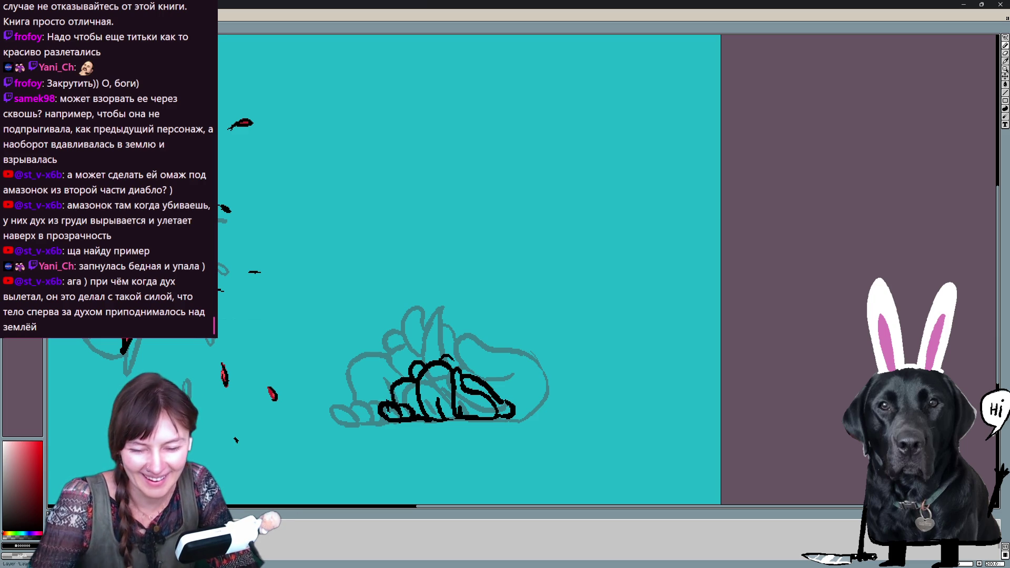
{"action": "key", "text": "Return"}
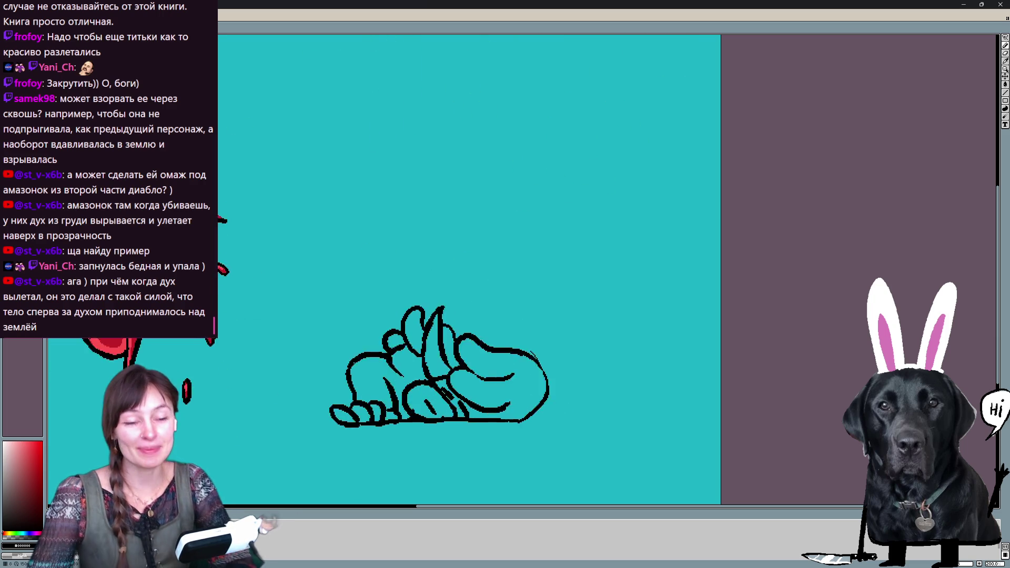
Flip back and forth through the collapsing outline frames to the flattened figure frame
{"action": "key", "text": "Left"}
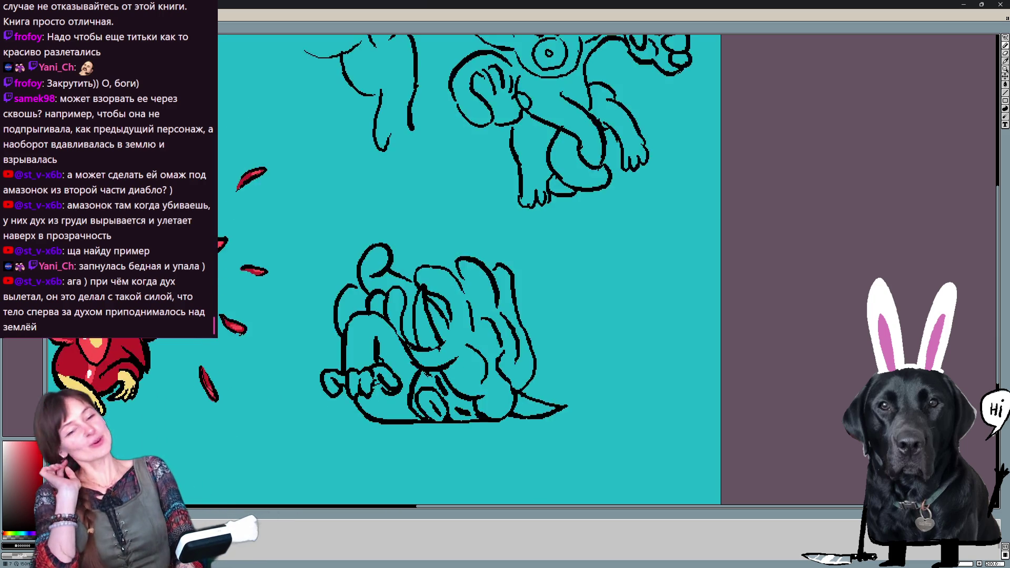
{"action": "key", "text": "Left"}
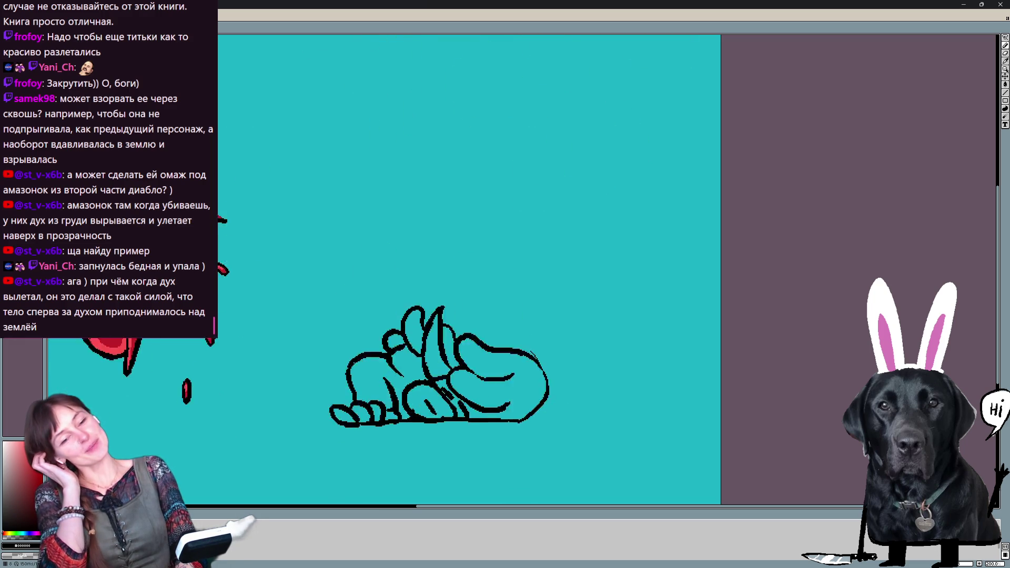
{"action": "key", "text": "Left"}
{"action": "key", "text": "Left"}
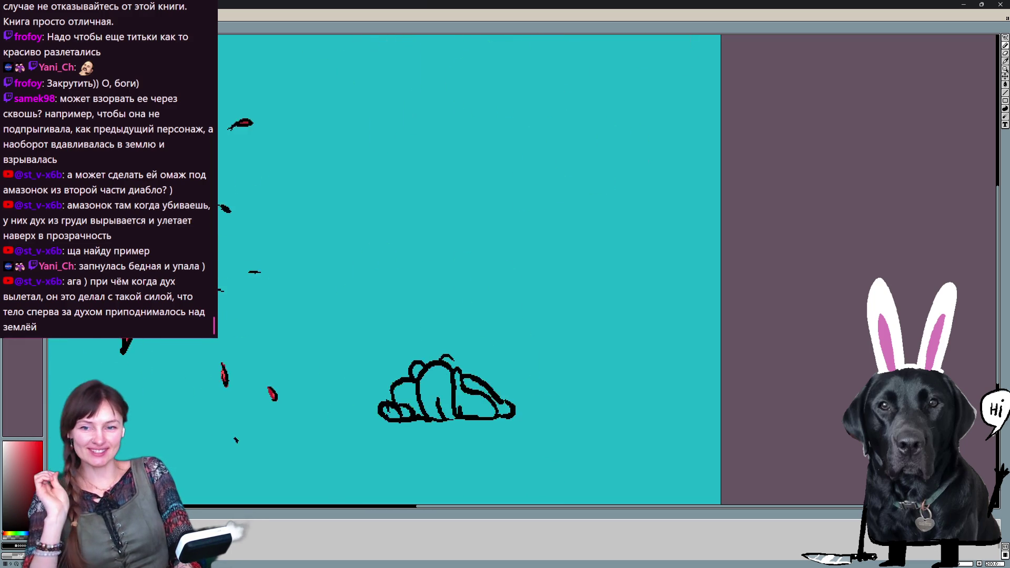
{"action": "key", "text": "Right"}
{"action": "key", "text": "Right"}
{"action": "key", "text": "Right"}
{"action": "key", "text": "Left"}
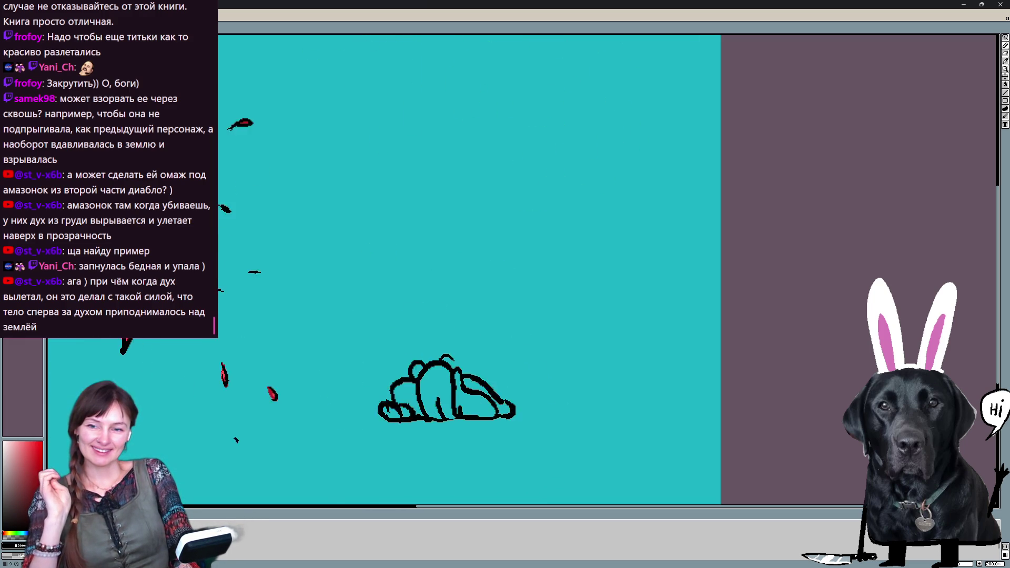
{"action": "key", "text": "Right"}
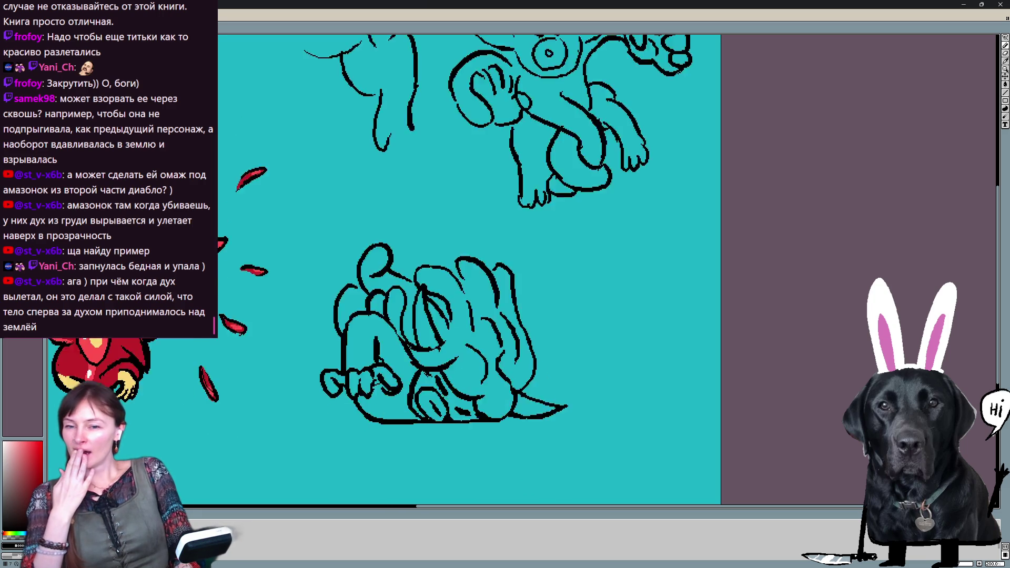
{"action": "key", "text": "Left"}
{"action": "key", "text": "Left"}
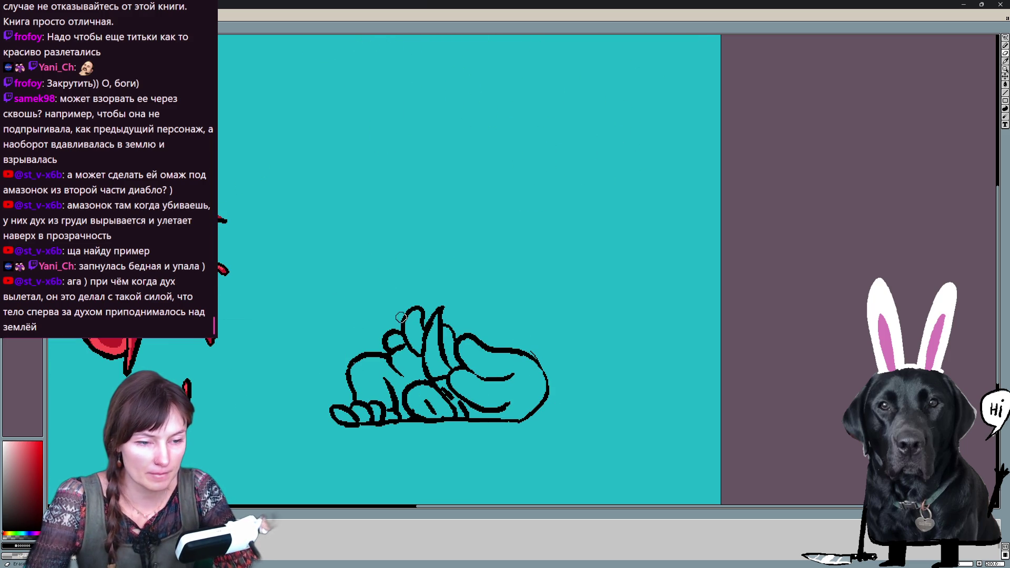
Ink a loop above the lying figure's left side, undo it, then play the animation
{"action": "mouse_move", "coordinate": [423, 325]}
{"action": "left_mouse_down"}
{"action": "mouse_move", "coordinate": [389, 310]}
{"action": "mouse_move", "coordinate": [395, 335]}
{"action": "left_mouse_up"}
{"action": "key", "text": "ctrl+z"}
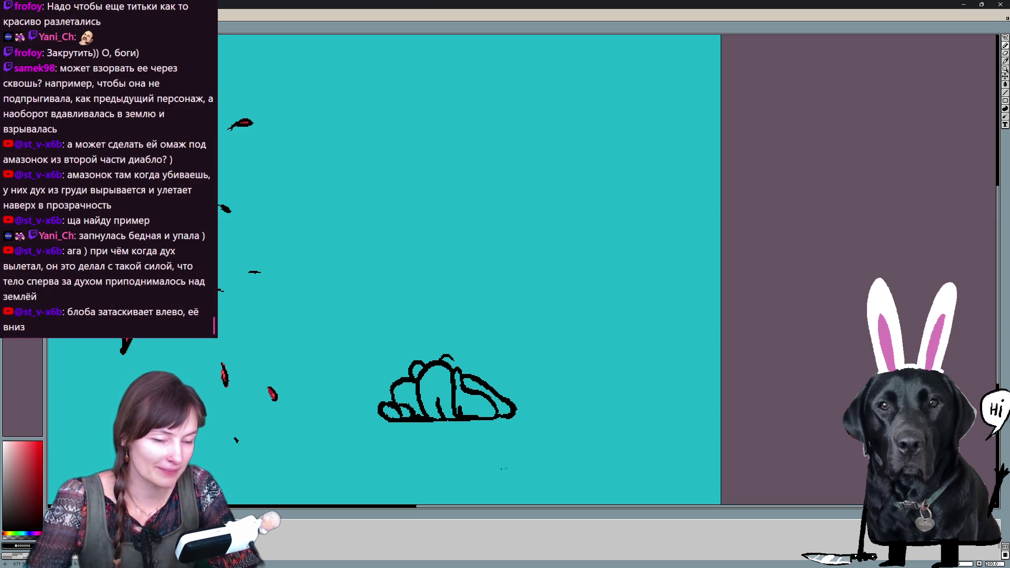
{"action": "key", "text": "space"}
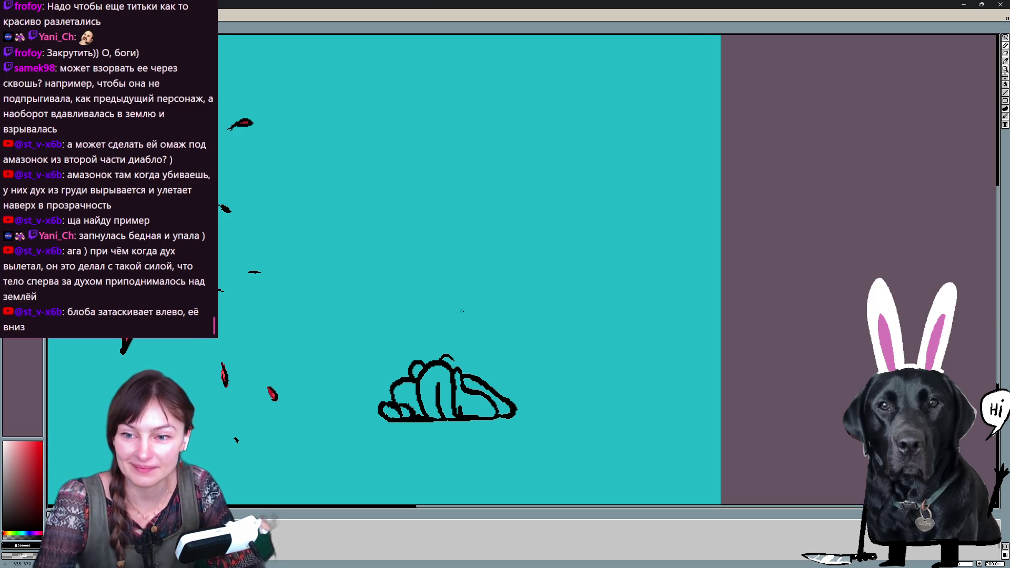
{"action": "key", "text": "space"}
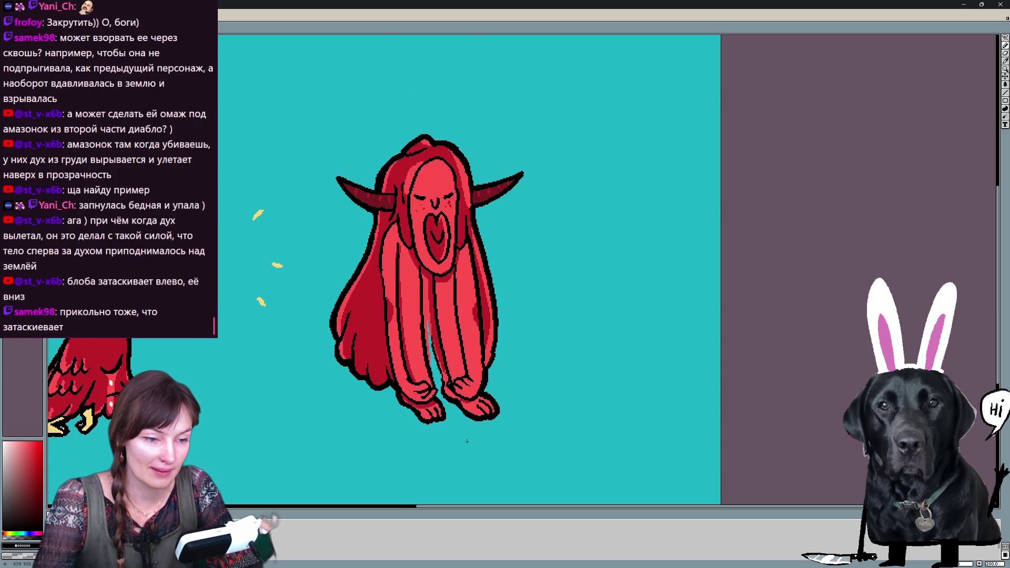
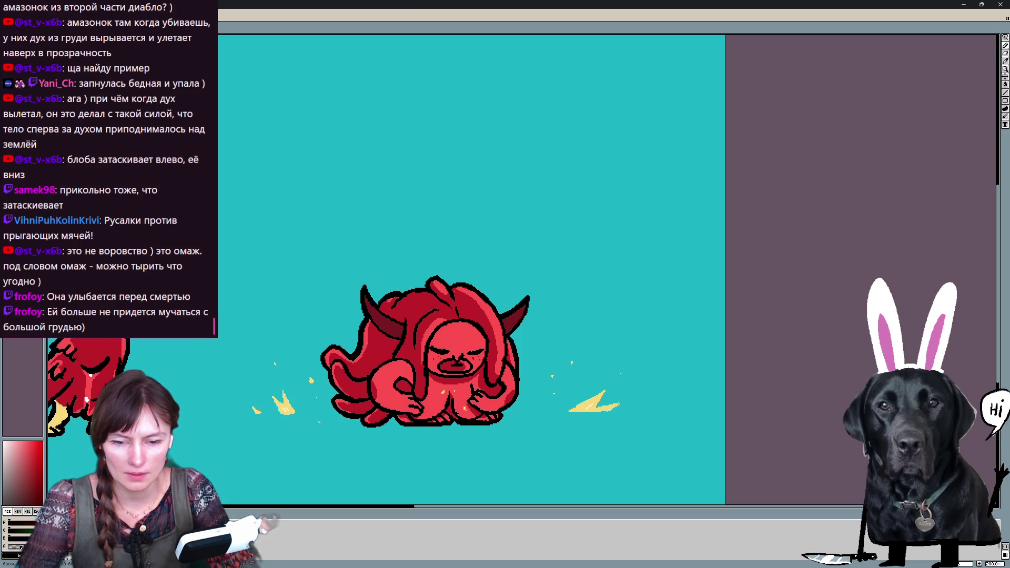
Toggle the colour sliders and switch the colour value display to hex
{"action": "left_click", "coordinate": [17, 551]}
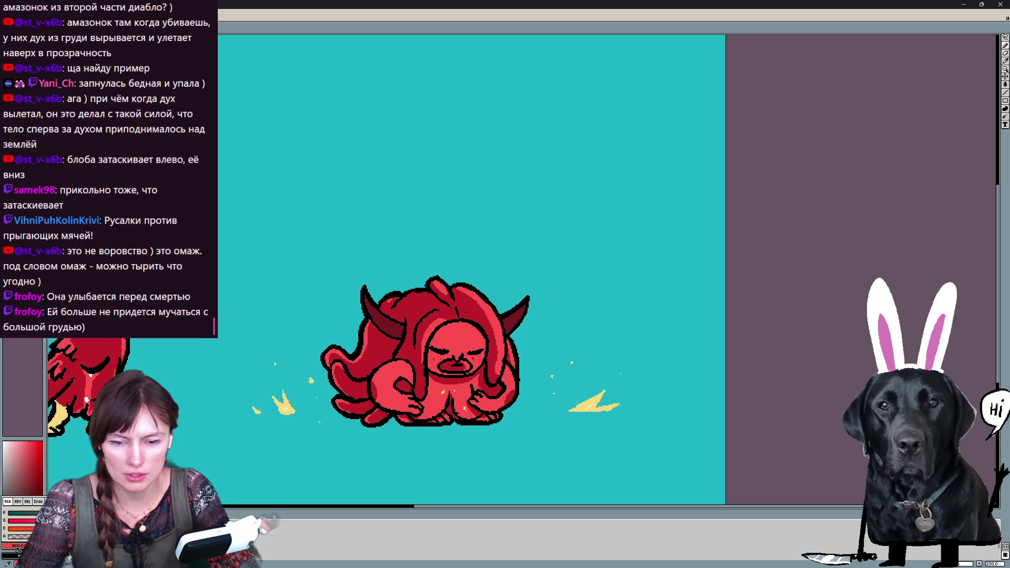
{"action": "left_click", "coordinate": [18, 549]}
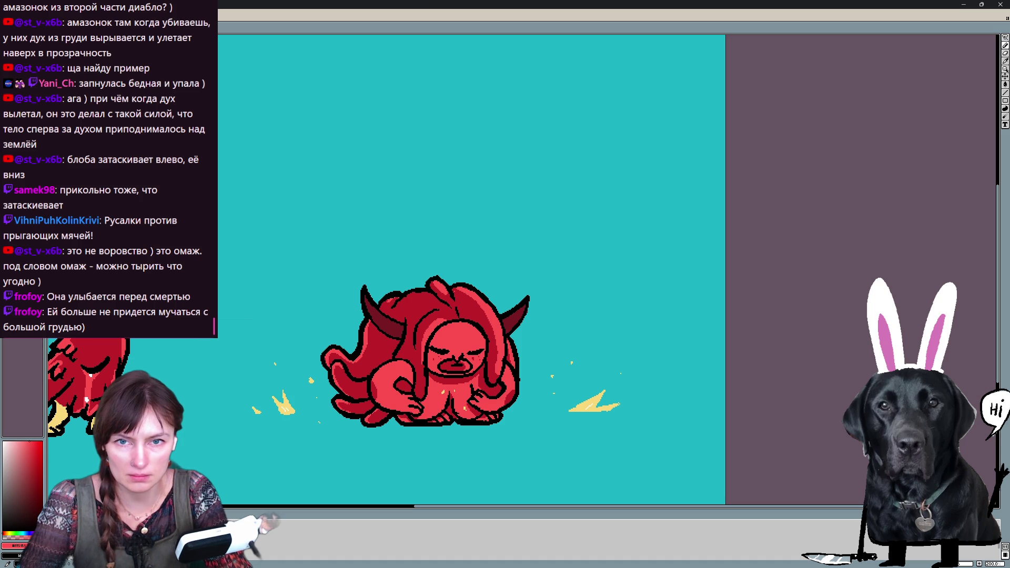
{"action": "left_click", "coordinate": [17, 546]}
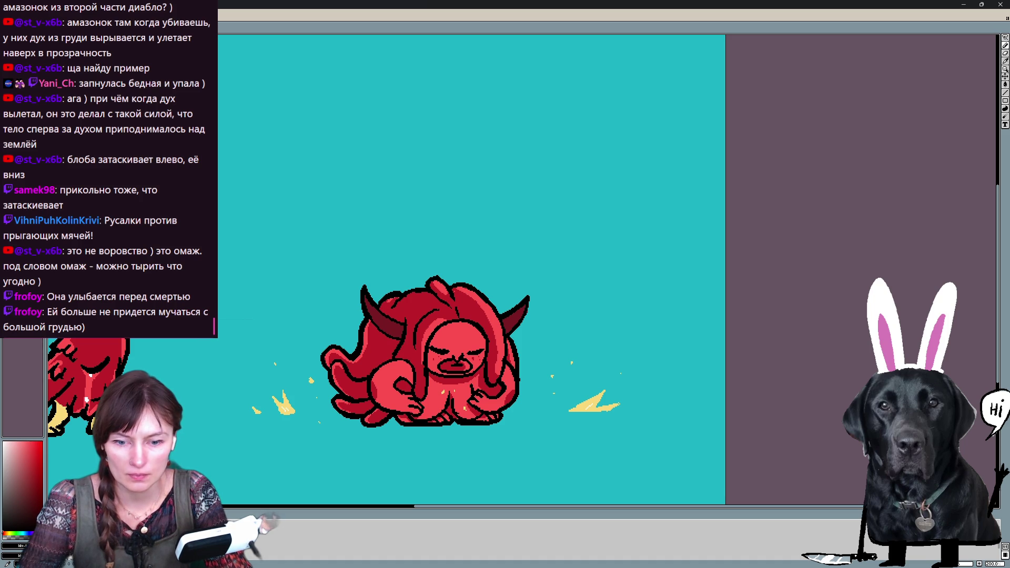
{"action": "left_click", "coordinate": [16, 546]}
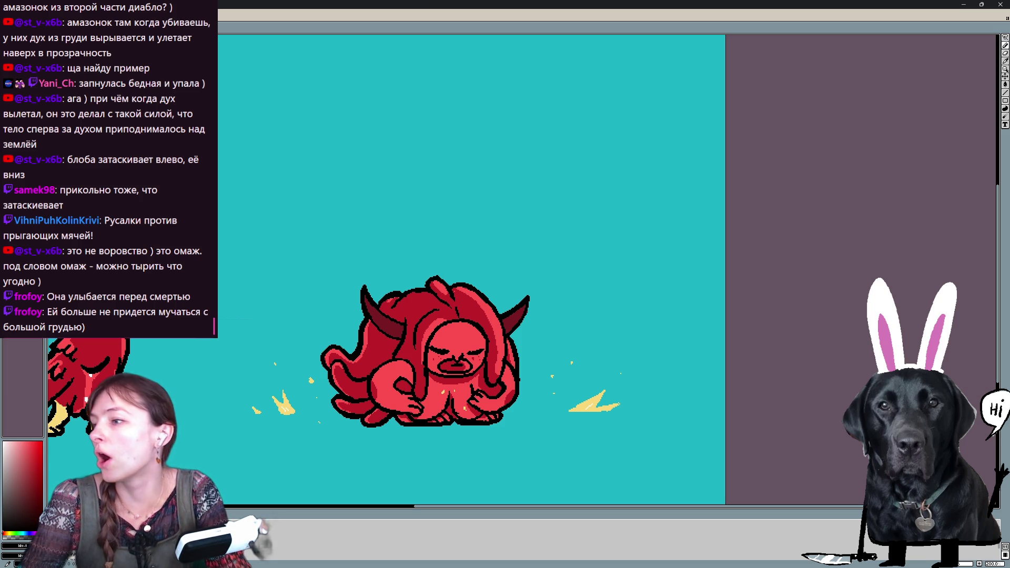
Pick a red drawing colour in the colour square and move to the line-sketch frame
{"action": "left_click_drag", "start_coordinate": [24, 516], "coordinate": [35, 450]}
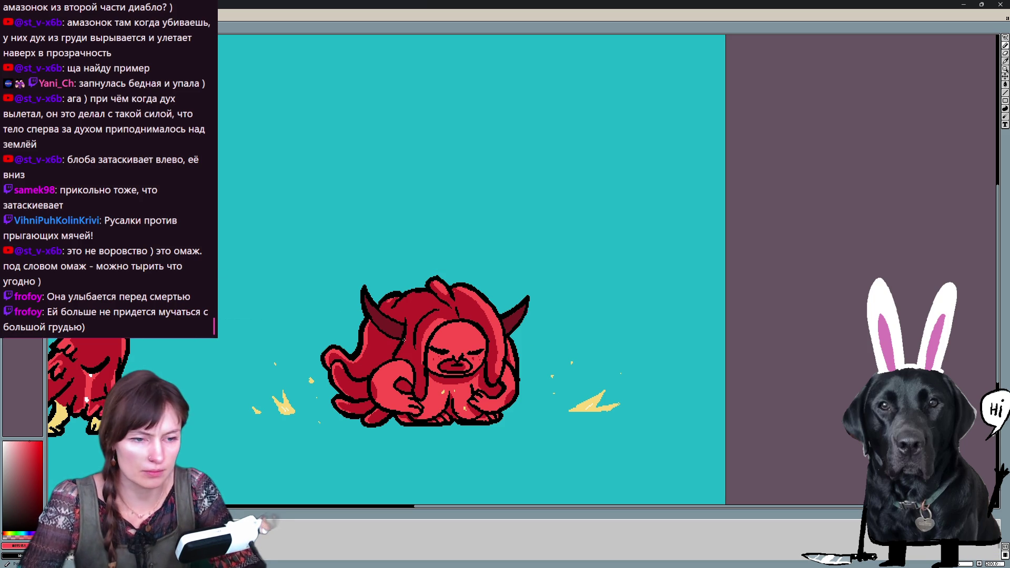
{"action": "key", "text": "Right"}
Paint red edging along the collapsing figure's head, left edge, bottom and upper right
{"action": "mouse_move", "coordinate": [381, 254]}
{"action": "left_mouse_down"}
{"action": "mouse_move", "coordinate": [376, 293]}
{"action": "mouse_move", "coordinate": [377, 277]}
{"action": "left_mouse_up"}
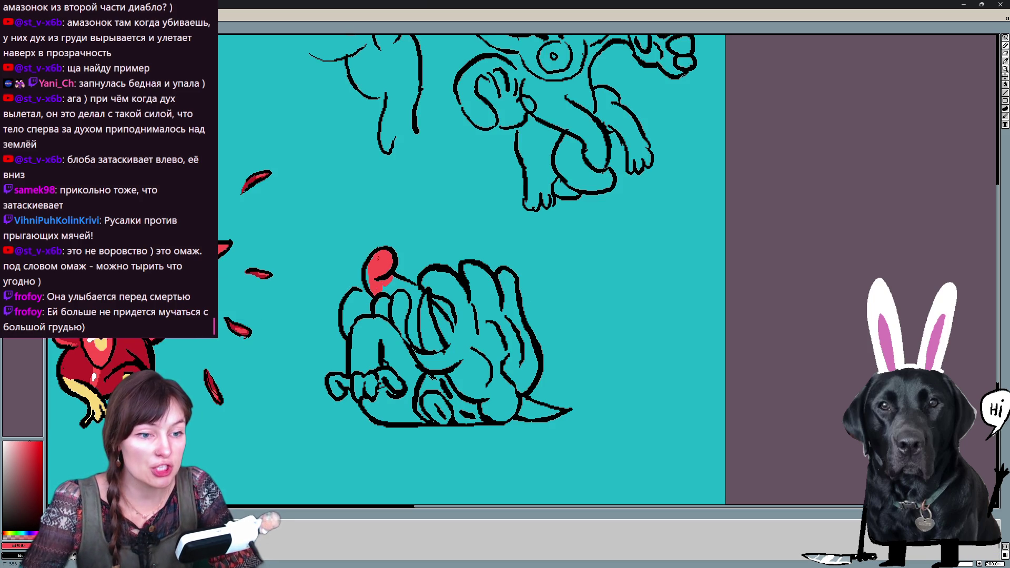
{"action": "mouse_move", "coordinate": [474, 276]}
{"action": "left_mouse_down"}
{"action": "mouse_move", "coordinate": [427, 253]}
{"action": "mouse_move", "coordinate": [436, 259]}
{"action": "left_mouse_up"}
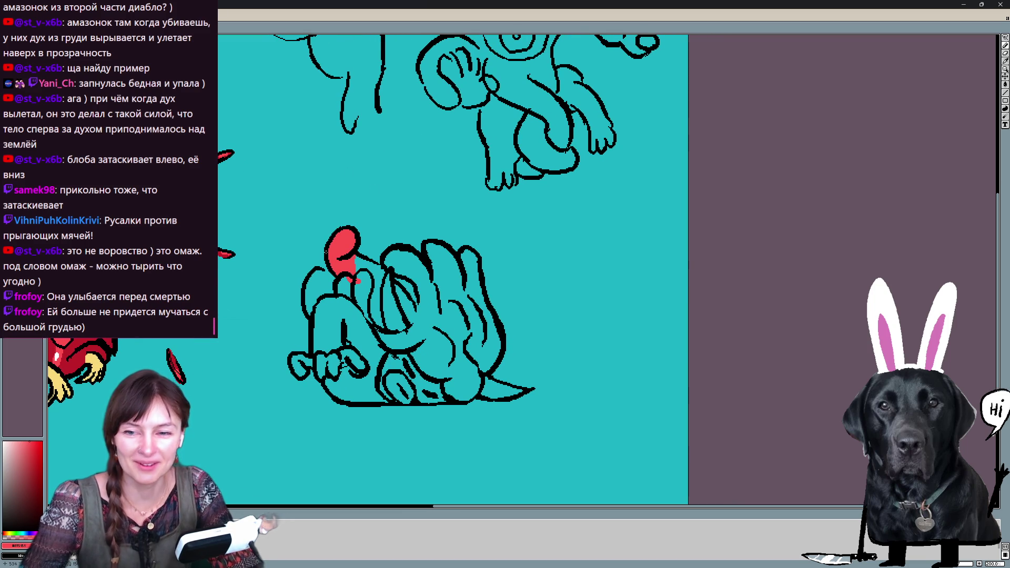
{"action": "left_click_drag", "start_coordinate": [323, 272], "coordinate": [335, 279]}
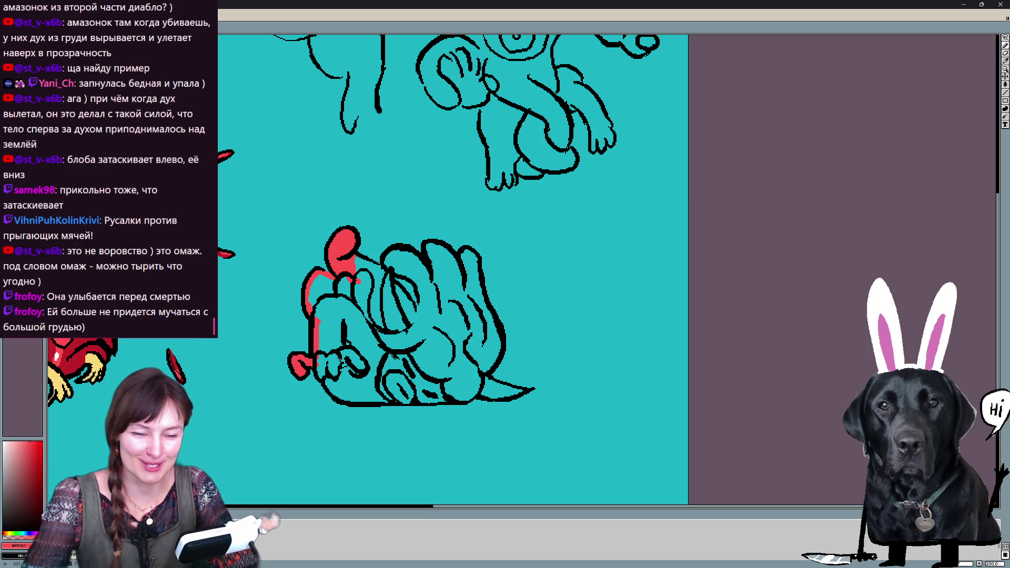
{"action": "left_click_drag", "start_coordinate": [320, 360], "coordinate": [323, 375]}
{"action": "left_click_drag", "start_coordinate": [417, 400], "coordinate": [472, 397]}
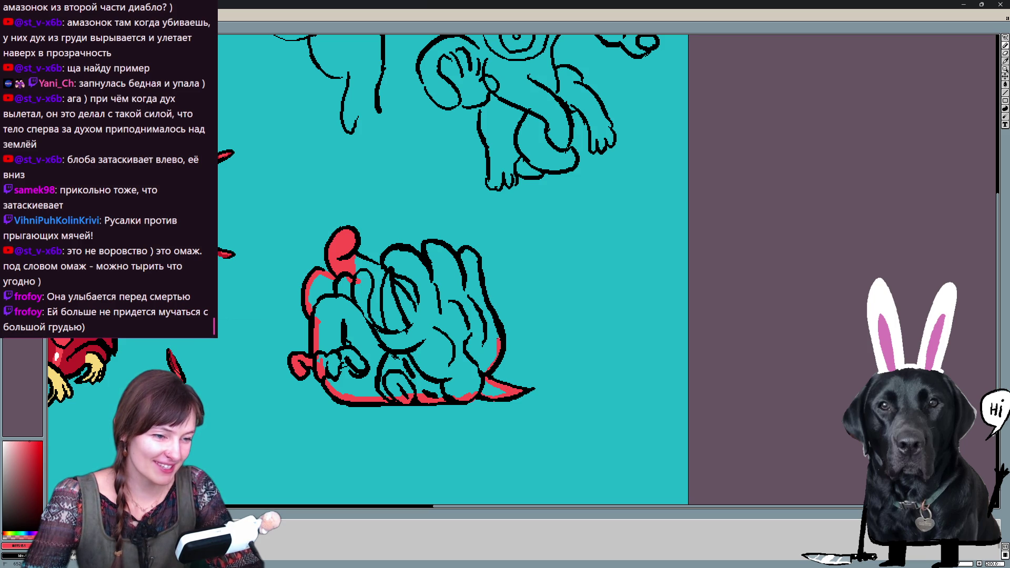
{"action": "mouse_move", "coordinate": [478, 271]}
{"action": "left_mouse_down"}
{"action": "mouse_move", "coordinate": [474, 251]}
{"action": "mouse_move", "coordinate": [463, 251]}
{"action": "left_mouse_up"}
{"action": "mouse_move", "coordinate": [381, 267]}
{"action": "left_mouse_down"}
{"action": "mouse_move", "coordinate": [357, 255]}
{"action": "mouse_move", "coordinate": [386, 271]}
{"action": "left_mouse_up"}
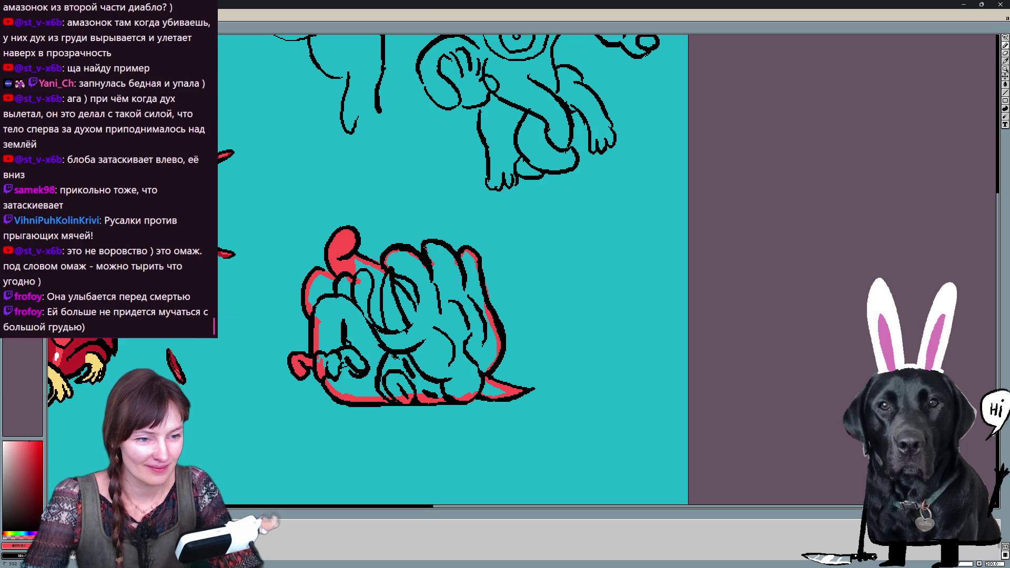
Fill the figure's body solid red and move to the next frame
{"action": "left_click", "coordinate": [378, 262]}
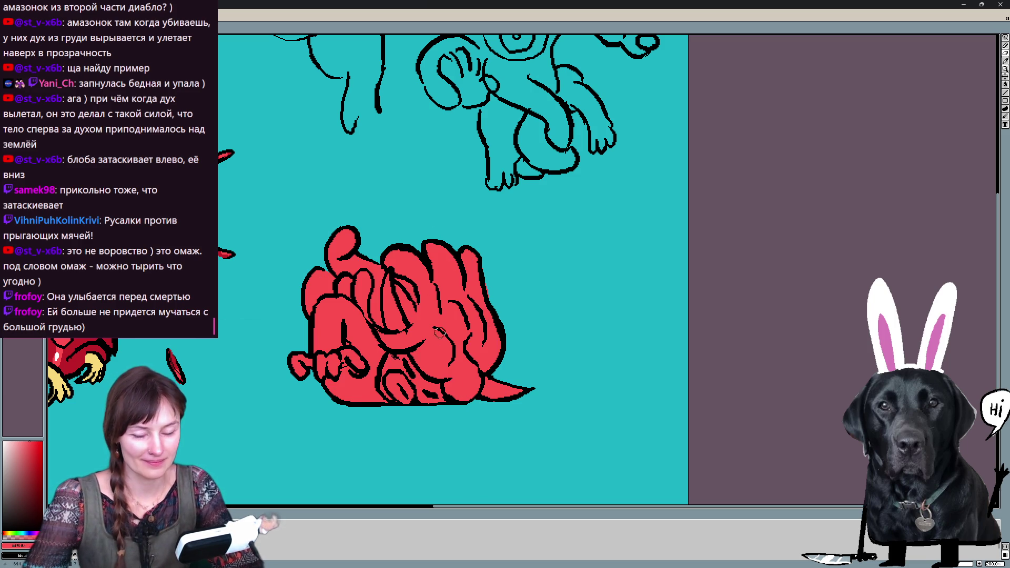
{"action": "key", "text": "Right"}
Paint the lying figure's foot red, fill the whole figure solid red, and go to the next frame
{"action": "mouse_move", "coordinate": [308, 394]}
{"action": "left_mouse_down"}
{"action": "mouse_move", "coordinate": [472, 396]}
{"action": "mouse_move", "coordinate": [507, 354]}
{"action": "left_mouse_up"}
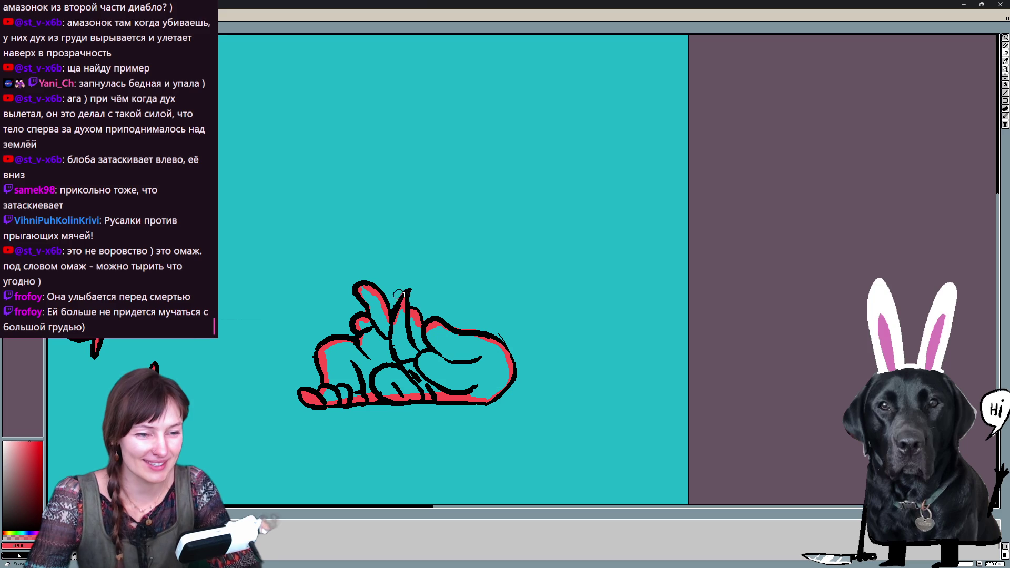
{"action": "left_click", "coordinate": [444, 382]}
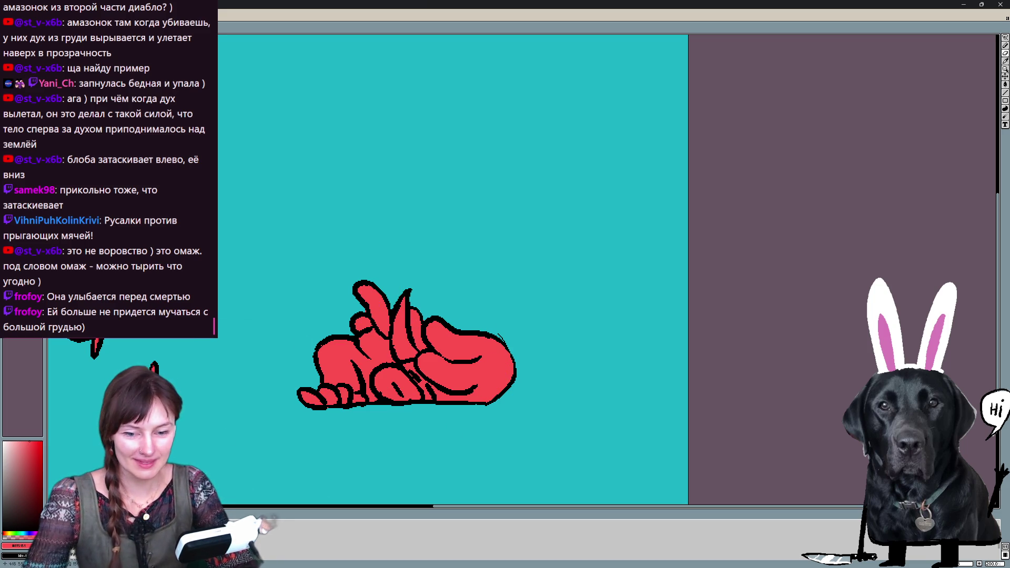
{"action": "key", "text": "Right"}
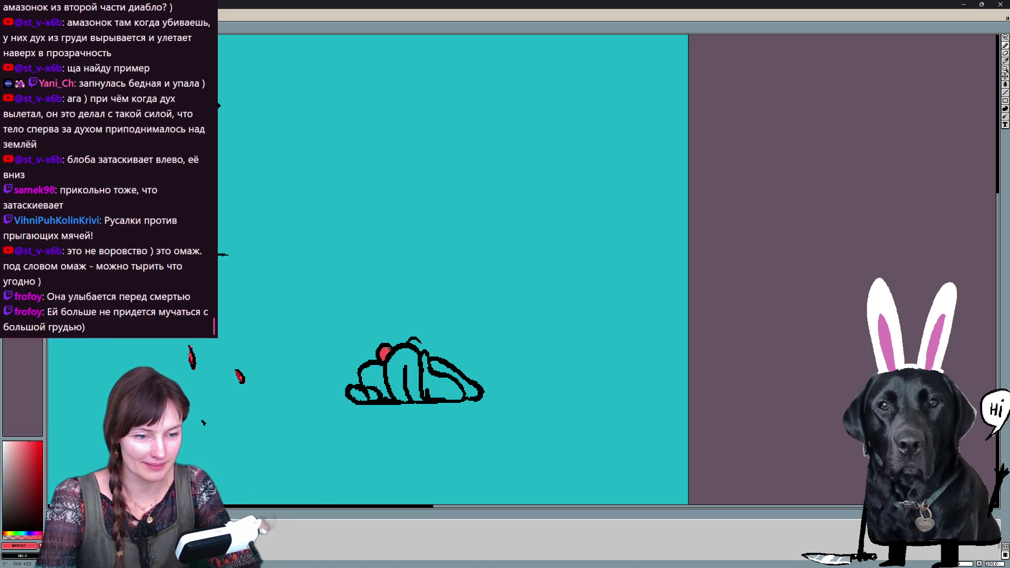
Edge the small figure in red along its bottom, top and right, then fill it solid red
{"action": "left_click_drag", "start_coordinate": [370, 397], "coordinate": [439, 394]}
{"action": "left_click_drag", "start_coordinate": [405, 349], "coordinate": [424, 366]}
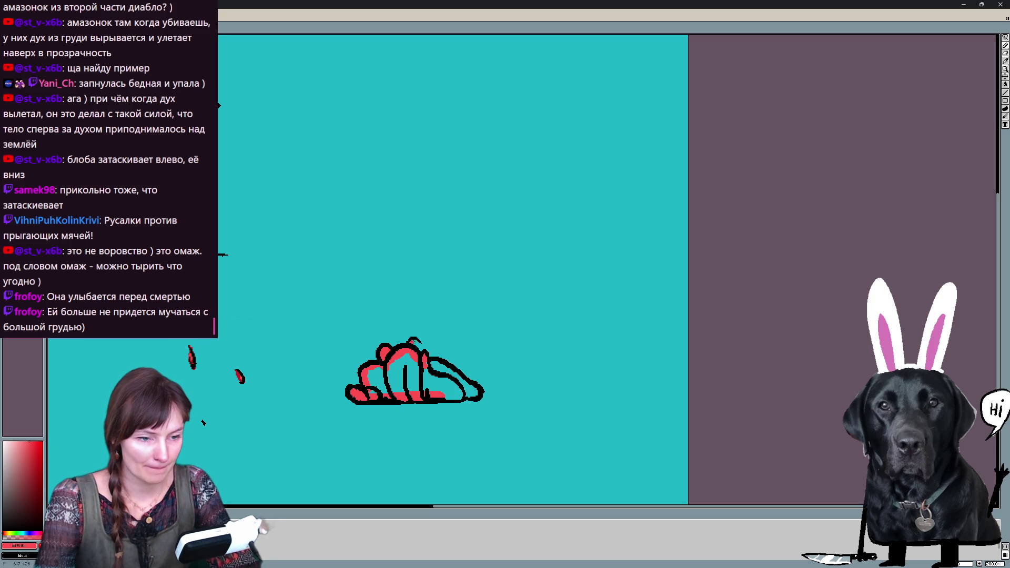
{"action": "left_click_drag", "start_coordinate": [440, 366], "coordinate": [476, 392]}
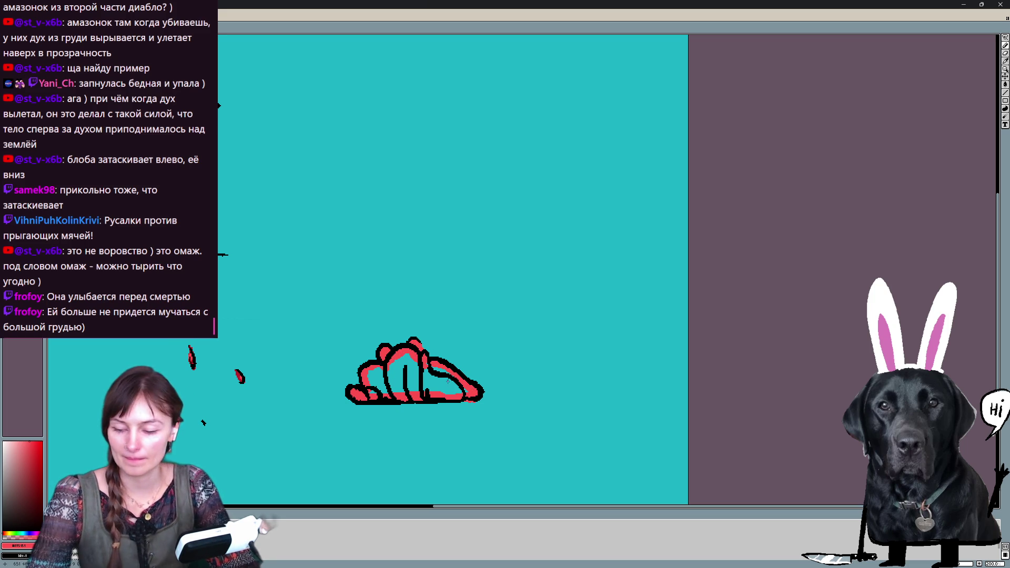
{"action": "left_click", "coordinate": [464, 395]}
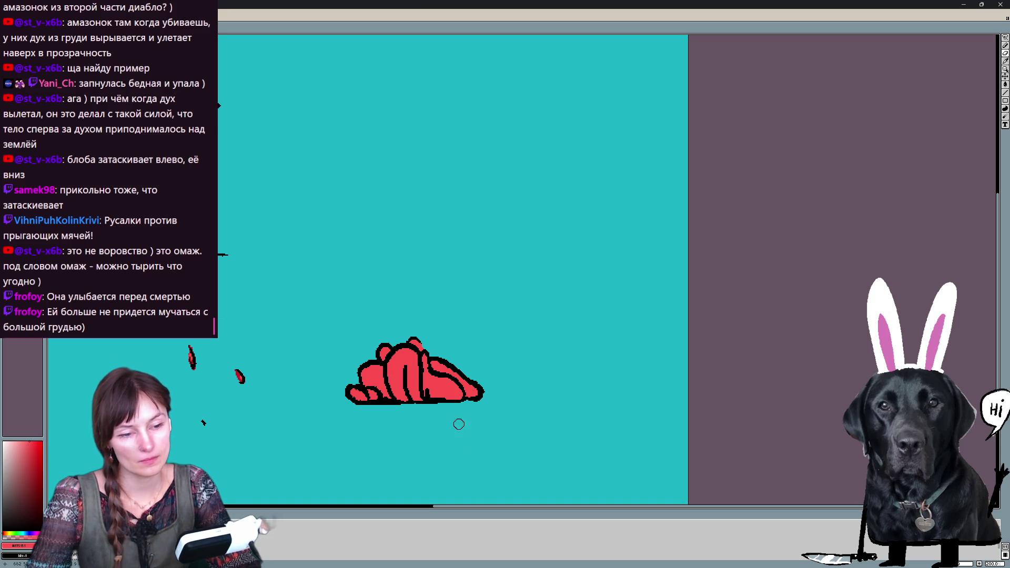
{"action": "key", "text": "space"}
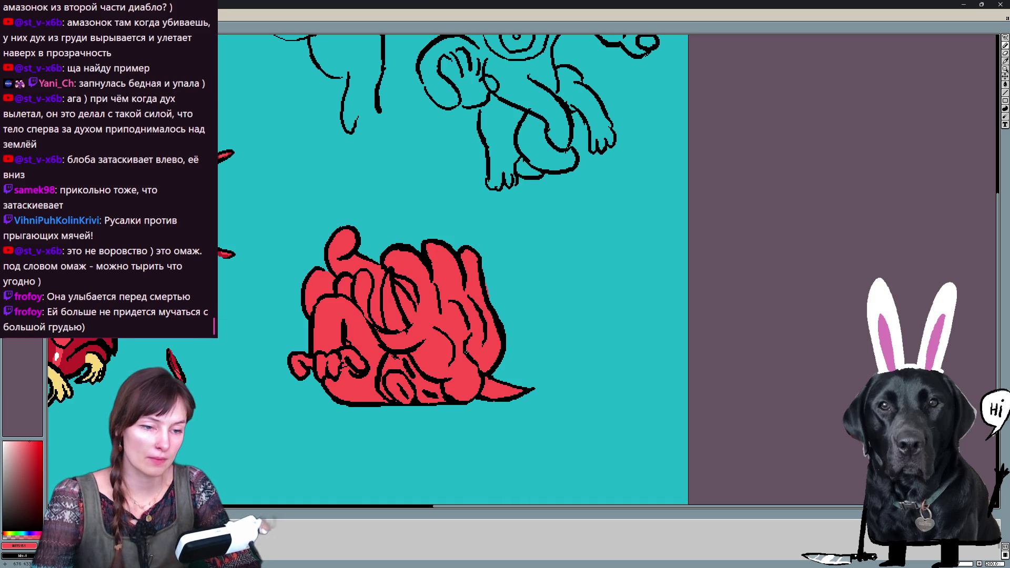
On the standing frame, paint the left horn tip and right horn's inner side yellow, then go to the crouched frame
{"action": "key", "text": "Right"}
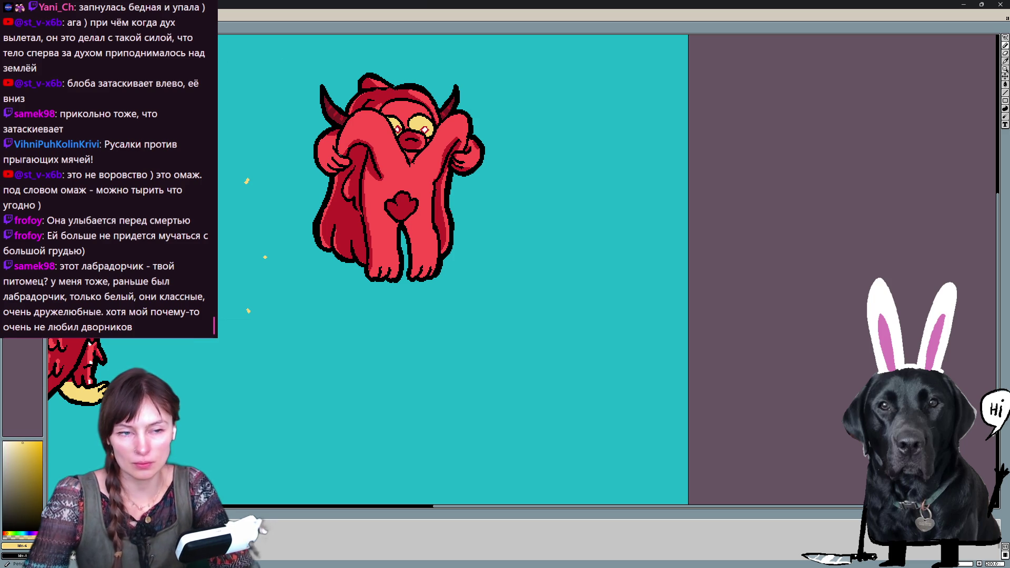
{"action": "key", "text": "Right"}
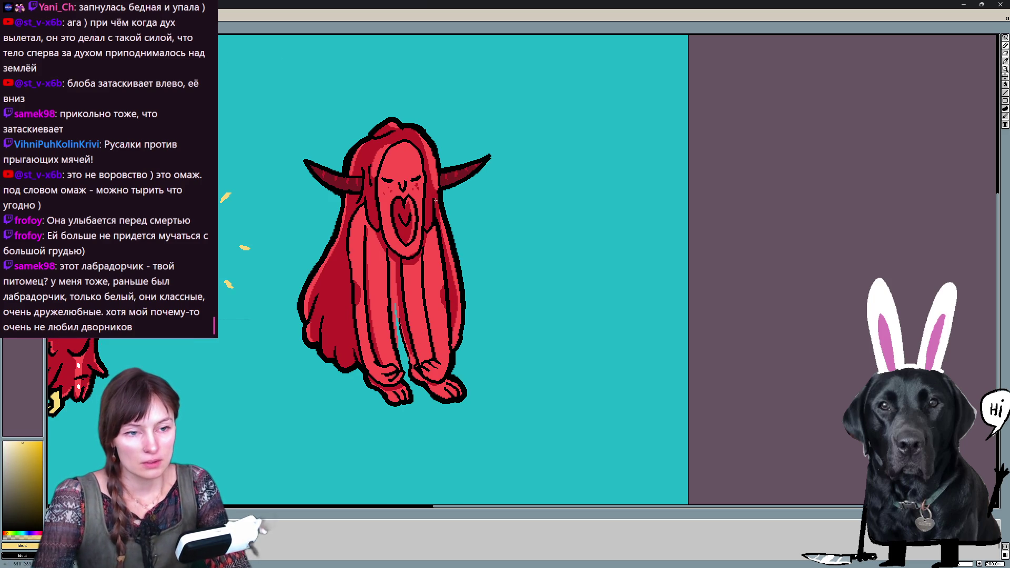
{"action": "left_click_drag", "start_coordinate": [310, 166], "coordinate": [359, 189]}
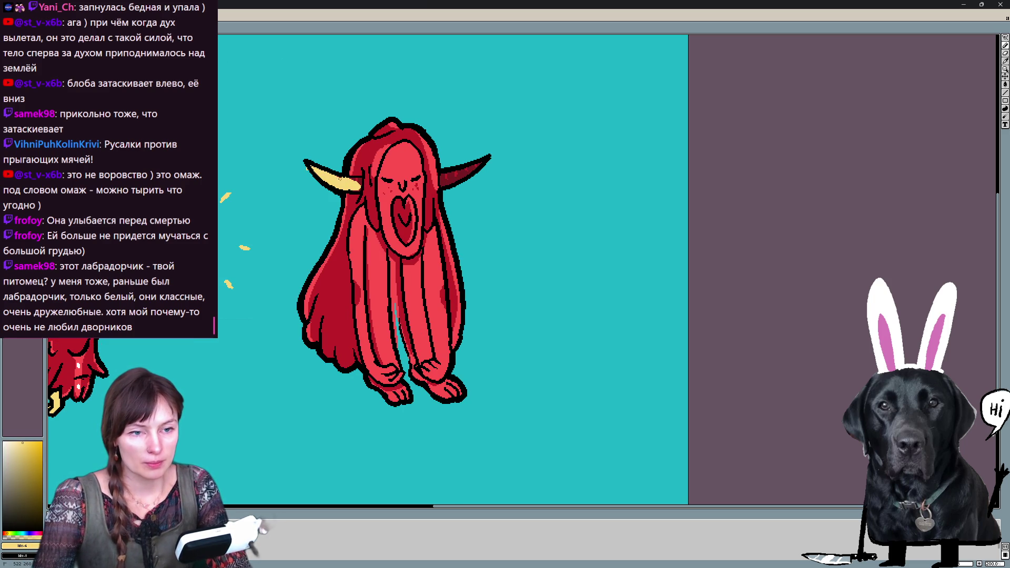
{"action": "left_click_drag", "start_coordinate": [440, 183], "coordinate": [474, 169]}
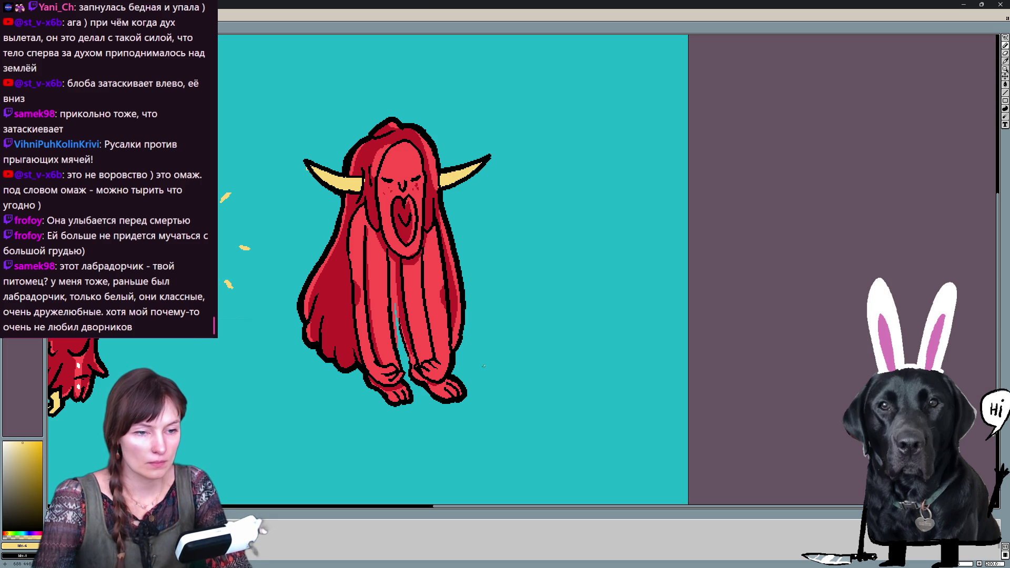
{"action": "key", "text": "Right"}
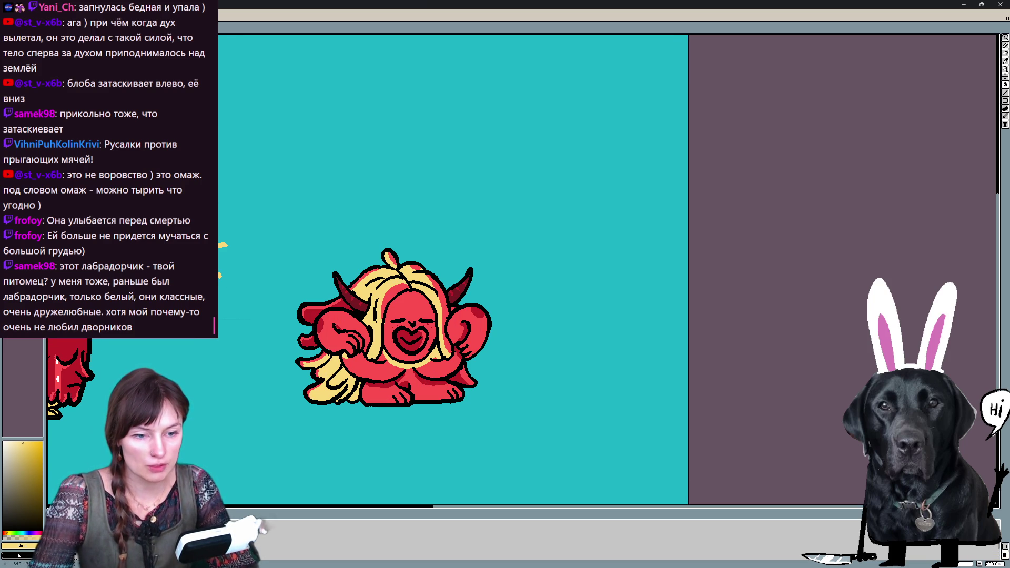
{"action": "left_click_drag", "start_coordinate": [430, 419], "coordinate": [470, 394]}
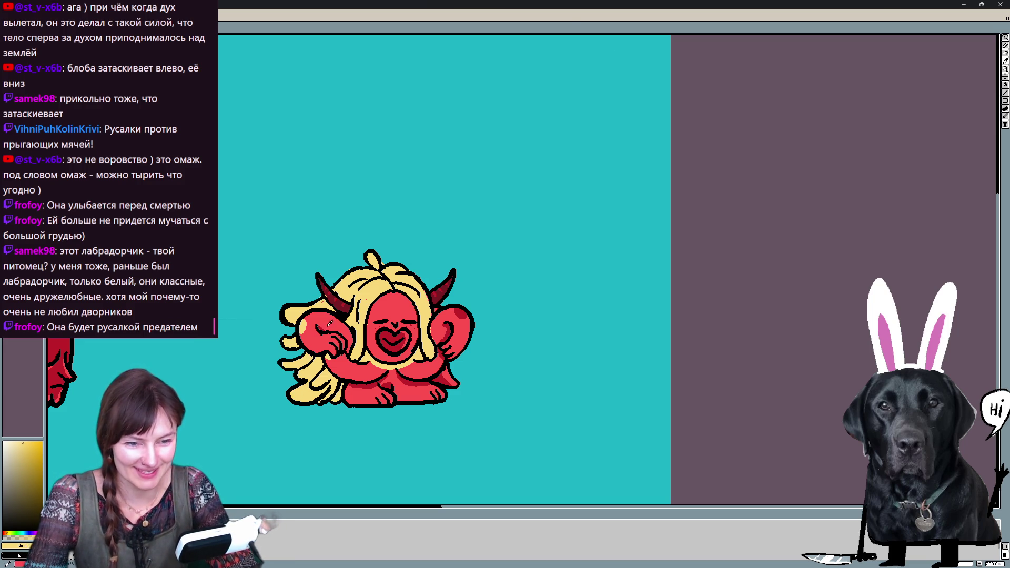
Sample the demon's bright, dark and darker reds as the drawing colour, checking the layer's pixel extent
{"action": "left_click", "coordinate": [330, 321], "text": "alt"}
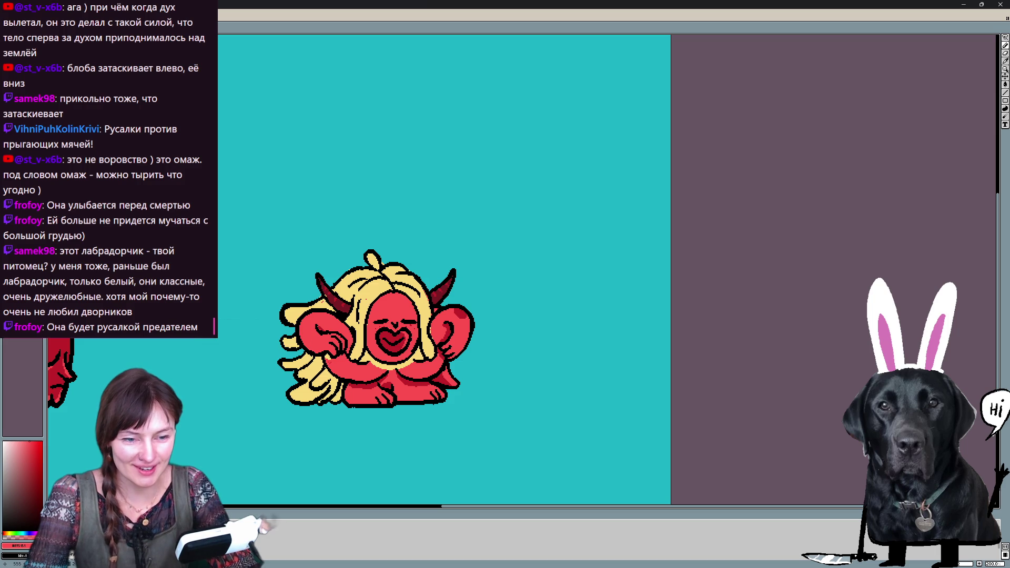
{"action": "left_click", "coordinate": [367, 385], "text": "alt"}
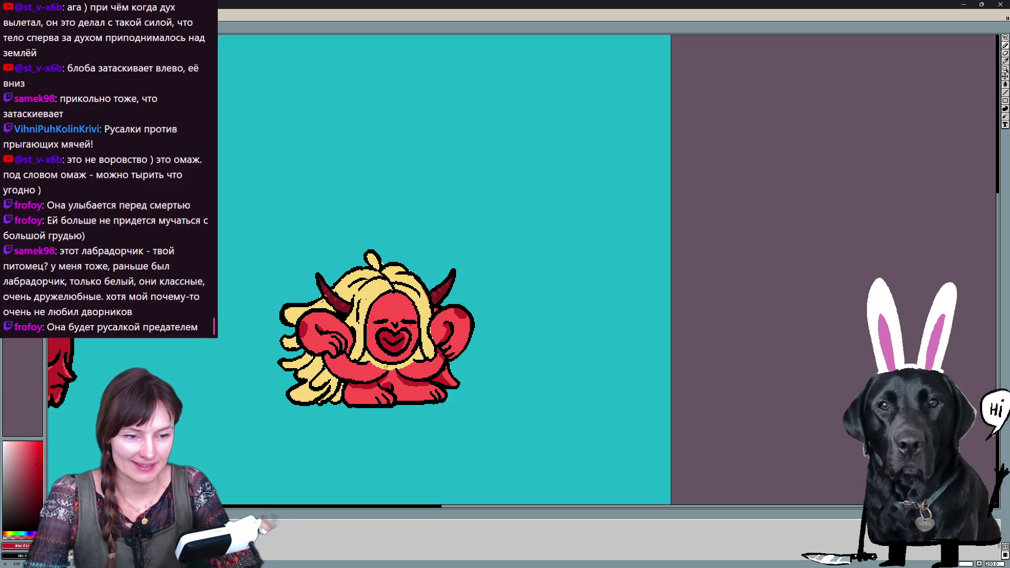
{"action": "key", "text": "ctrl"}
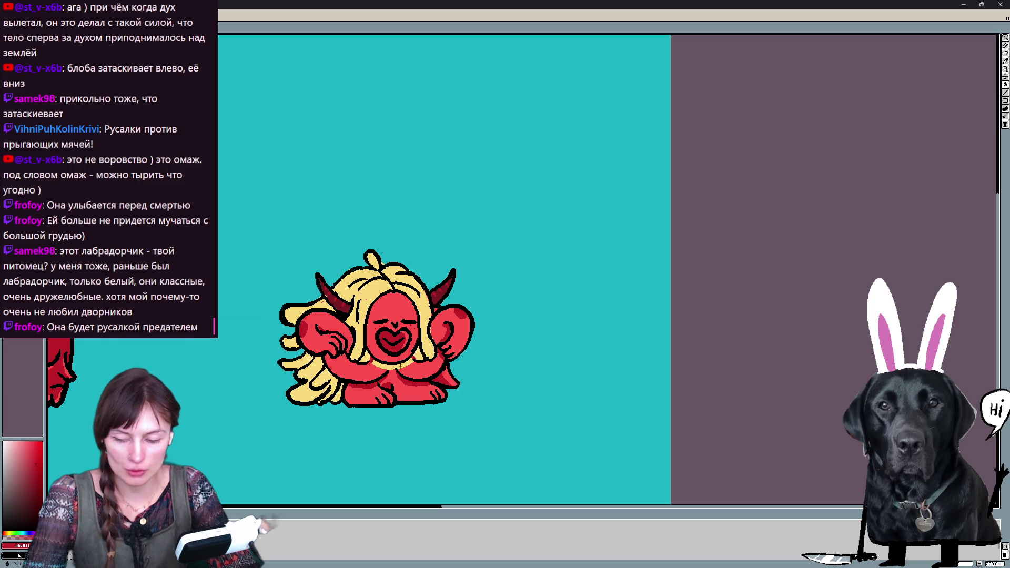
{"action": "key", "text": "ctrl"}
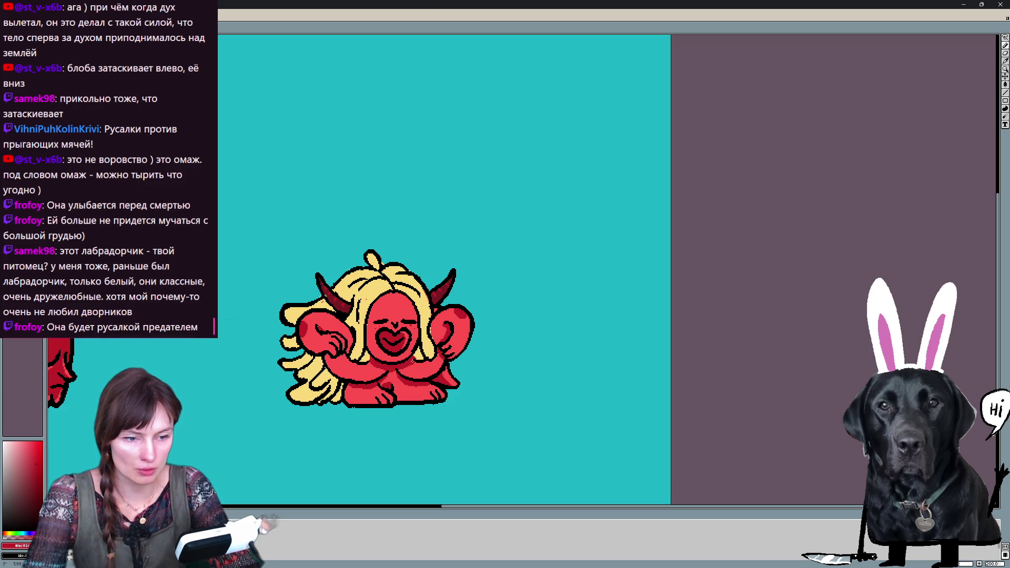
{"action": "key", "text": "x"}
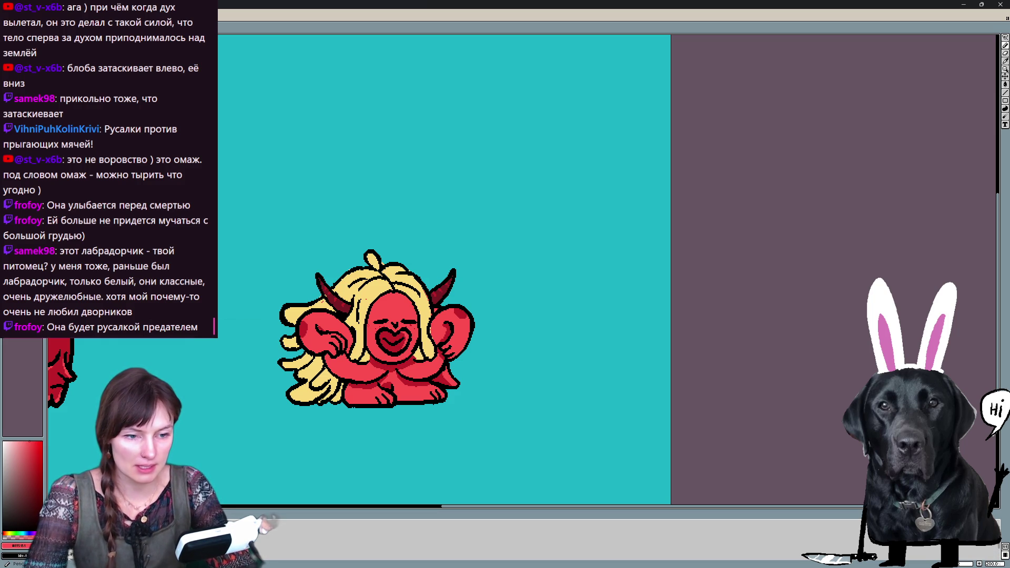
{"action": "left_click", "coordinate": [34, 488]}
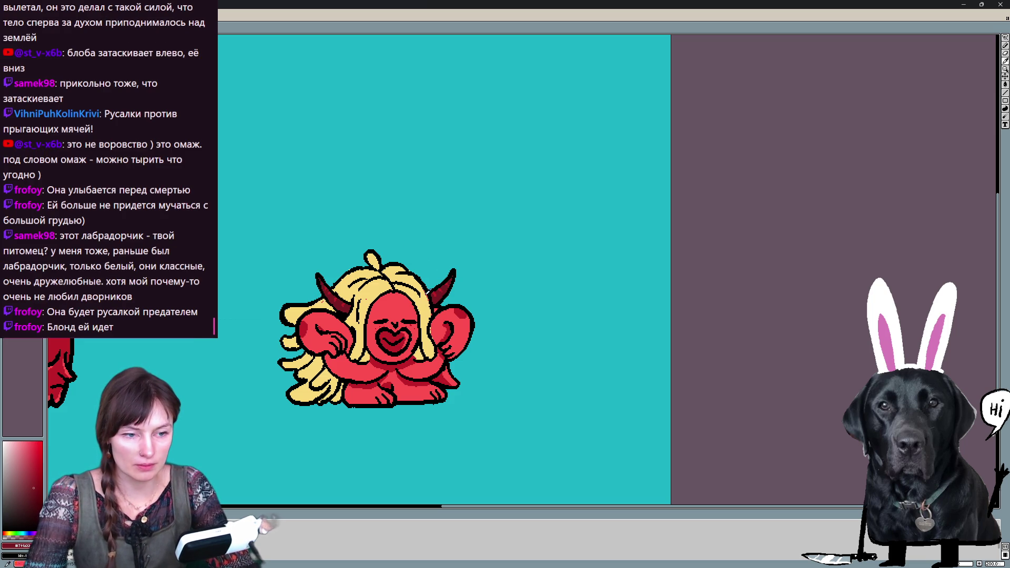
Eyedrop the hair yellow and skin red, finishing on the blonde hair yellow #fad97a
{"action": "left_click", "coordinate": [426, 302], "text": "alt"}
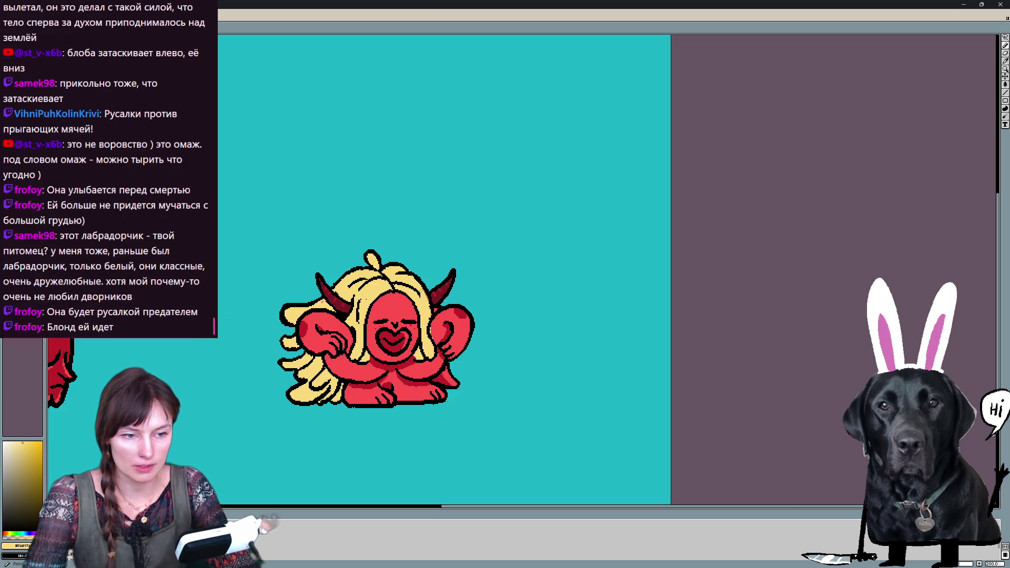
{"action": "left_click", "coordinate": [440, 327], "text": "alt"}
{"action": "left_click", "coordinate": [427, 302], "text": "alt"}
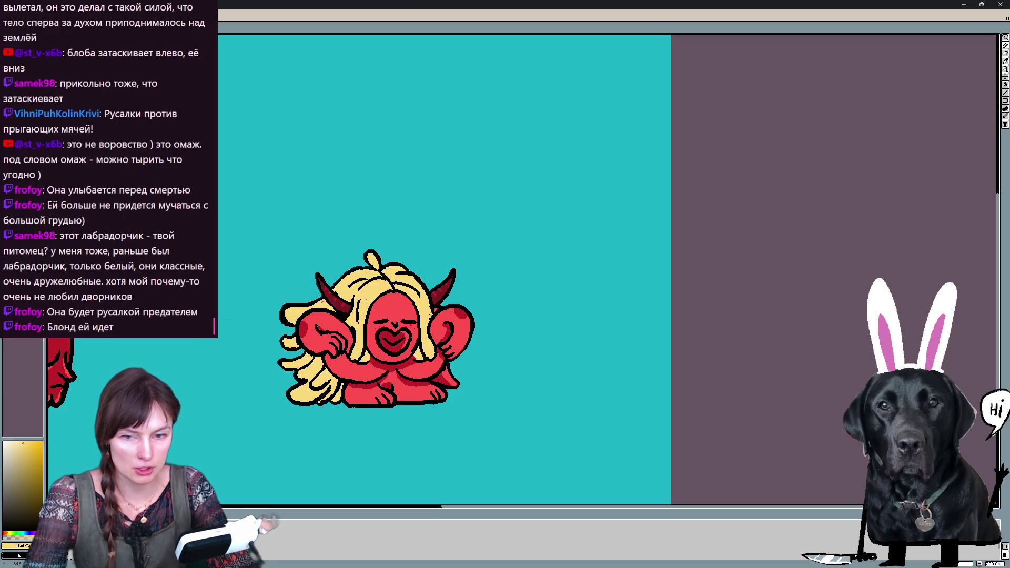